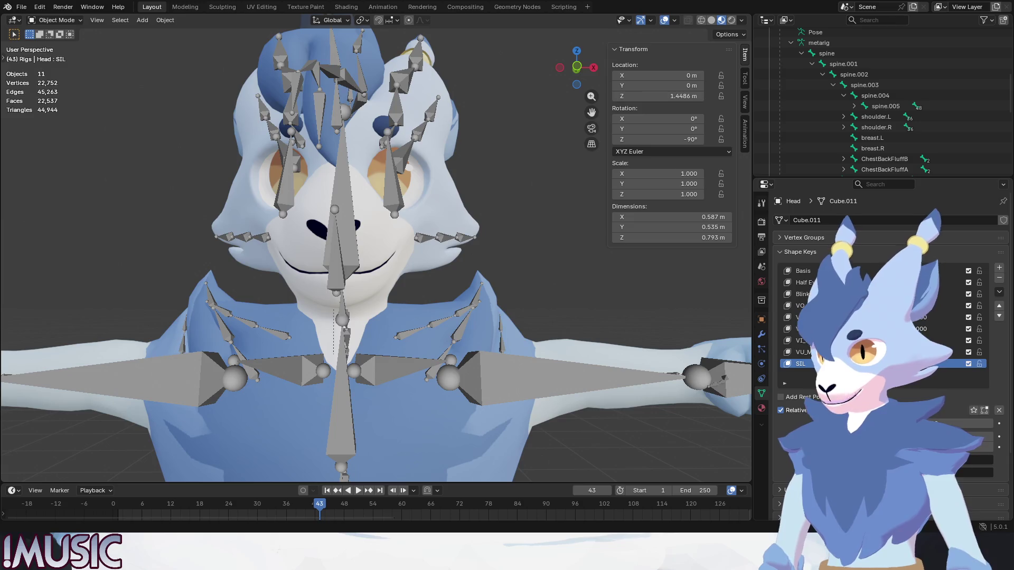
- Orbit and zoom out to frame the whole rig, showing bone collections down to Layer 17
click(21, 7)
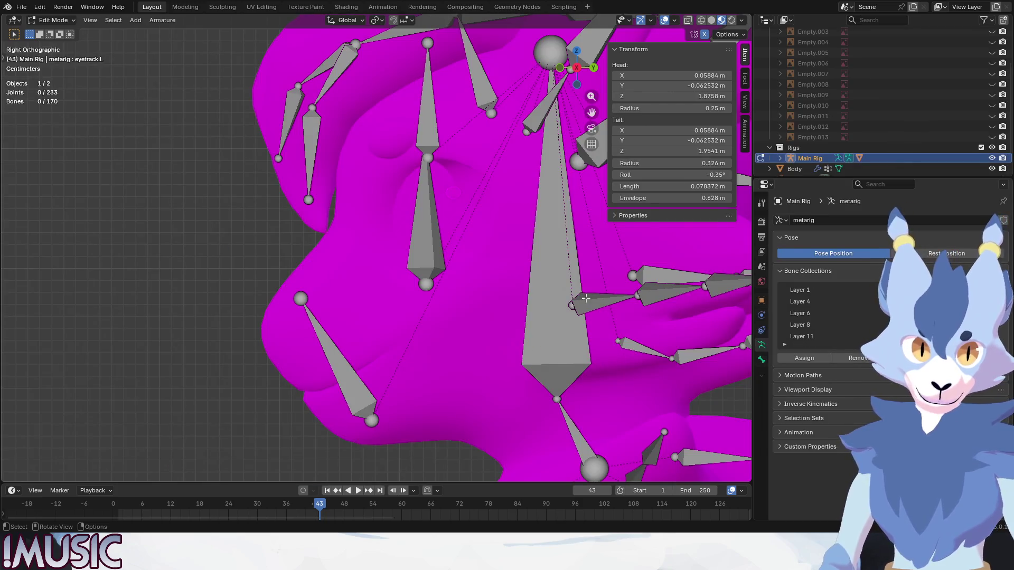
middle_drag(433, 296, 446, 291)
scroll(447, 291, down, 6)
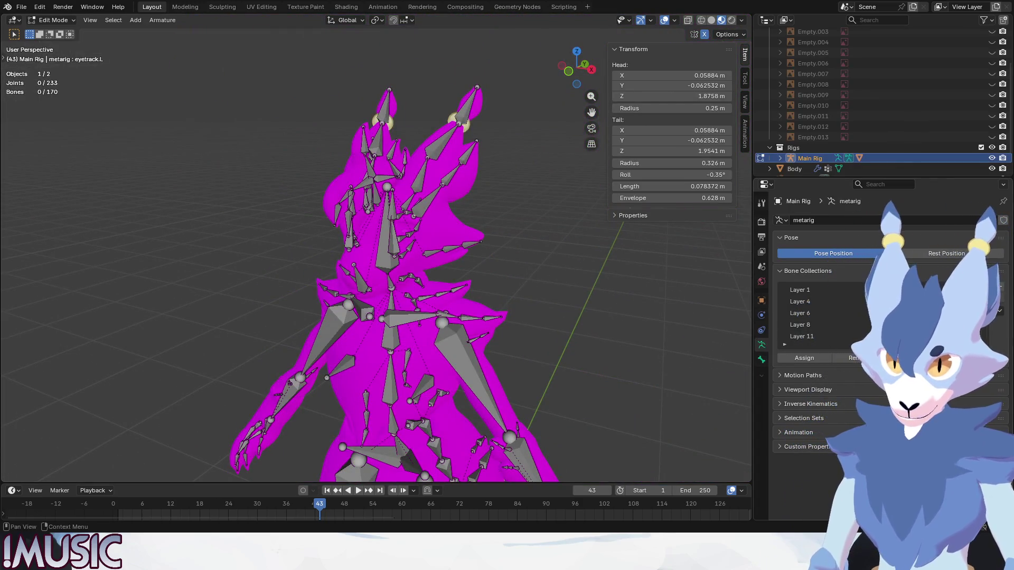
drag(887, 345, 887, 415)
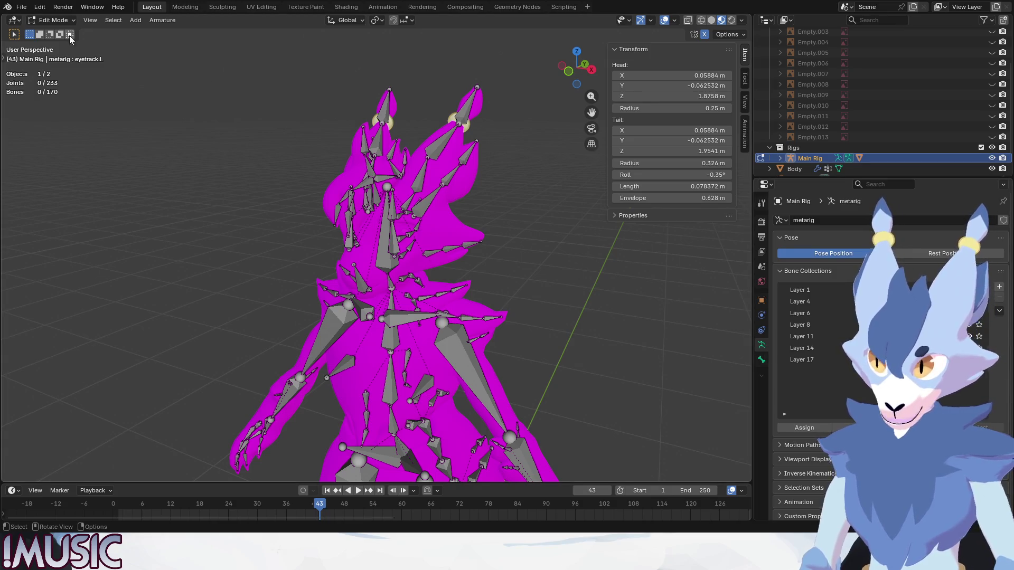
- Switch from Edit Mode to Object Mode and select the goat's Body mesh
click(52, 20)
click(48, 30)
click(343, 200)
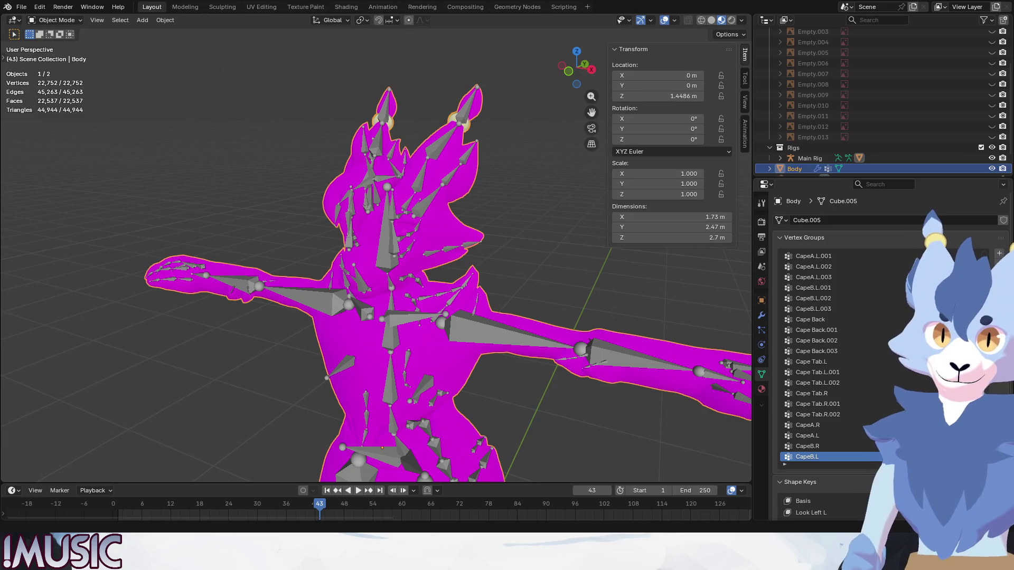
- Reselect the Body mesh and enlarge the Shape Keys list to show every key
click(522, 217)
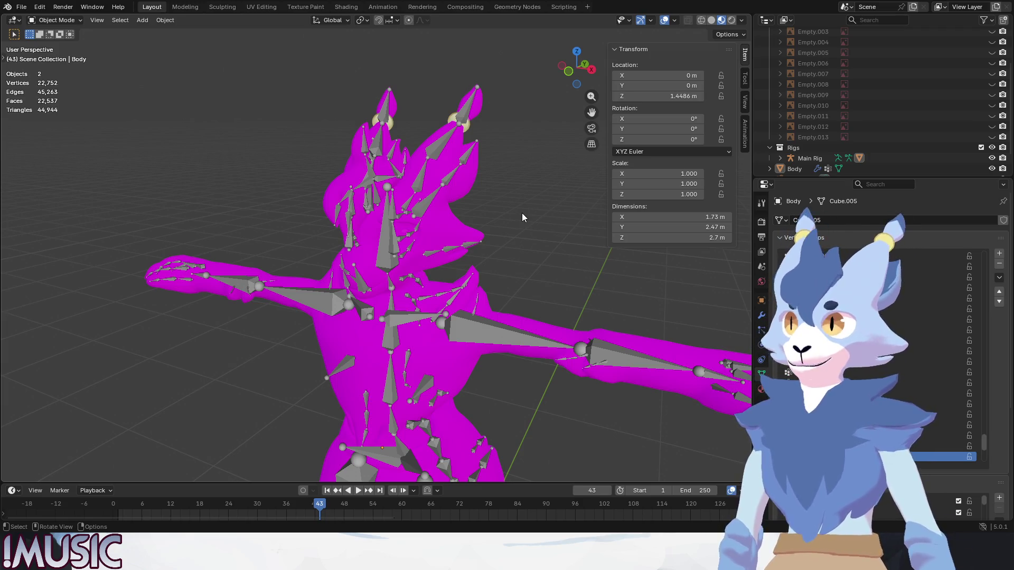
click(530, 319)
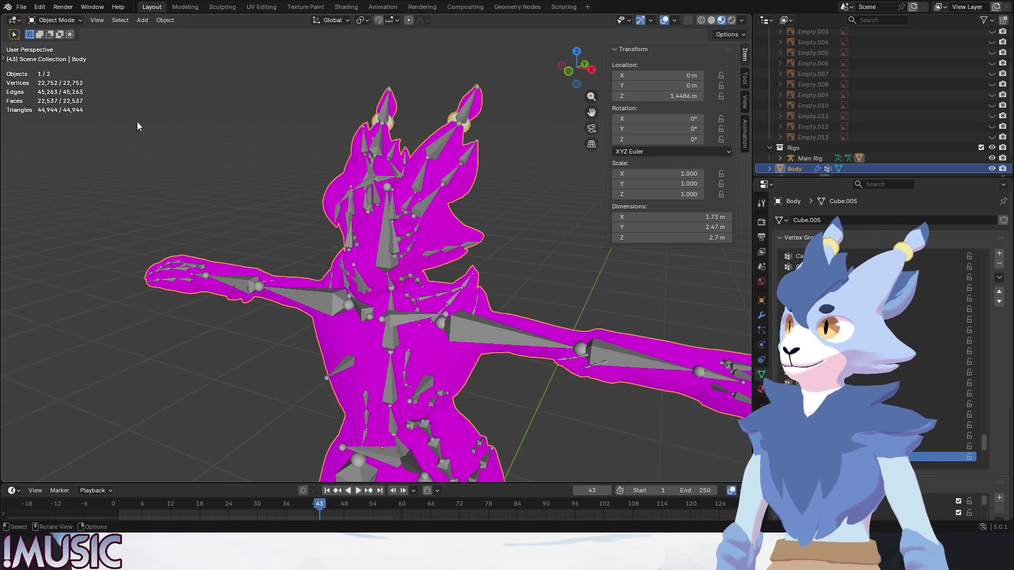
scroll(871, 362, up, 5)
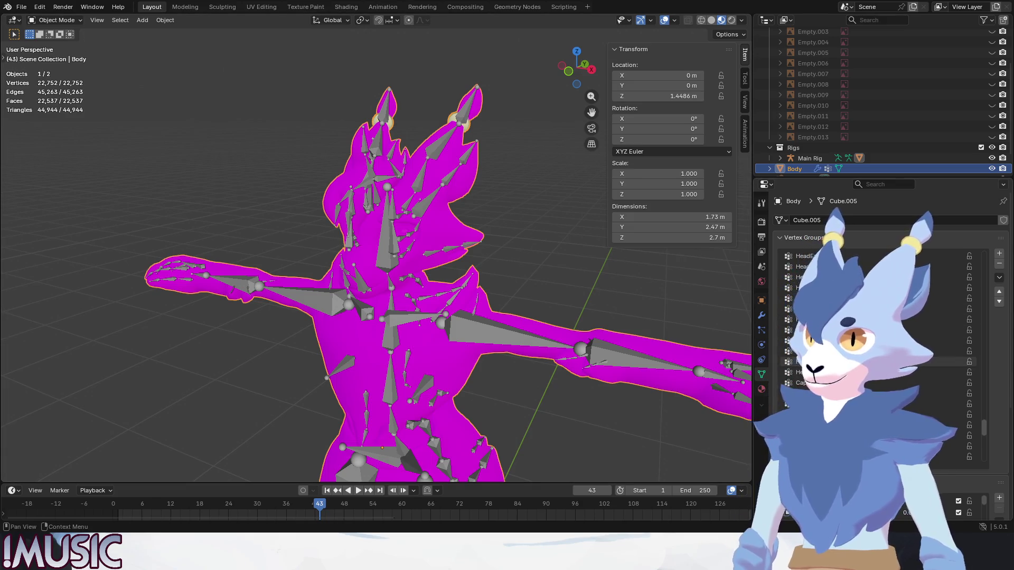
scroll(876, 370, down, 7)
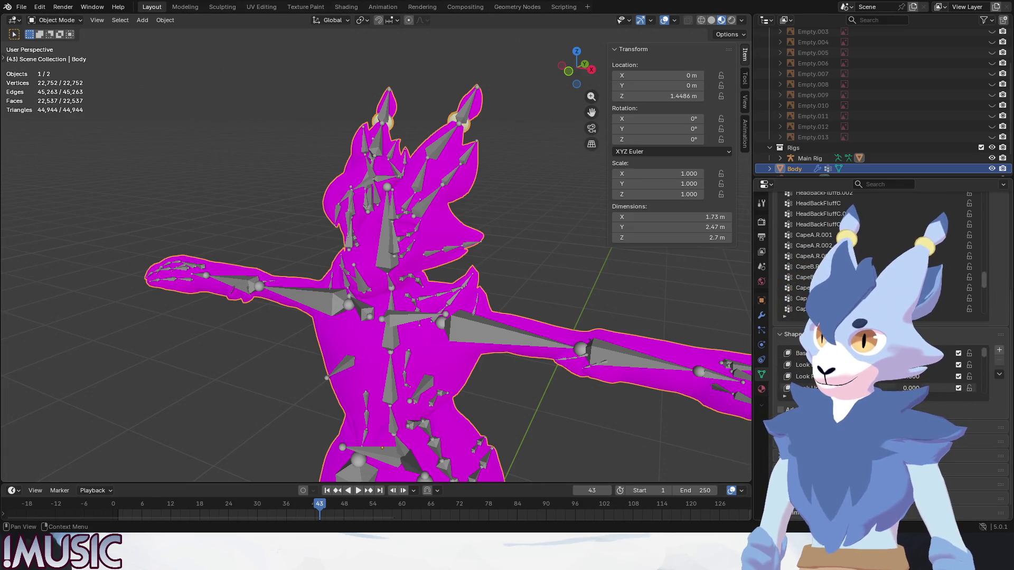
drag(876, 398, 876, 522)
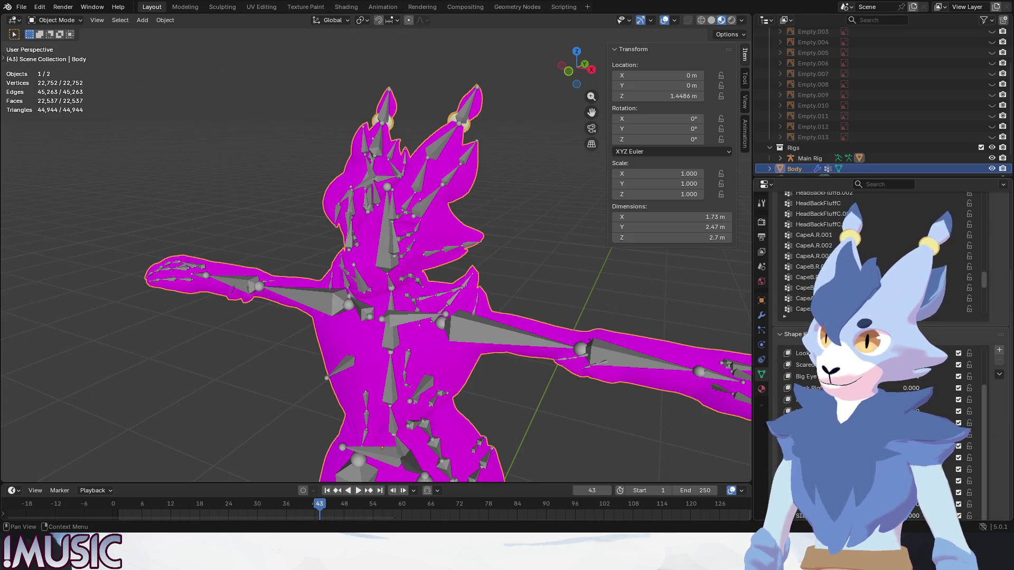
scroll(893, 386, down, 6)
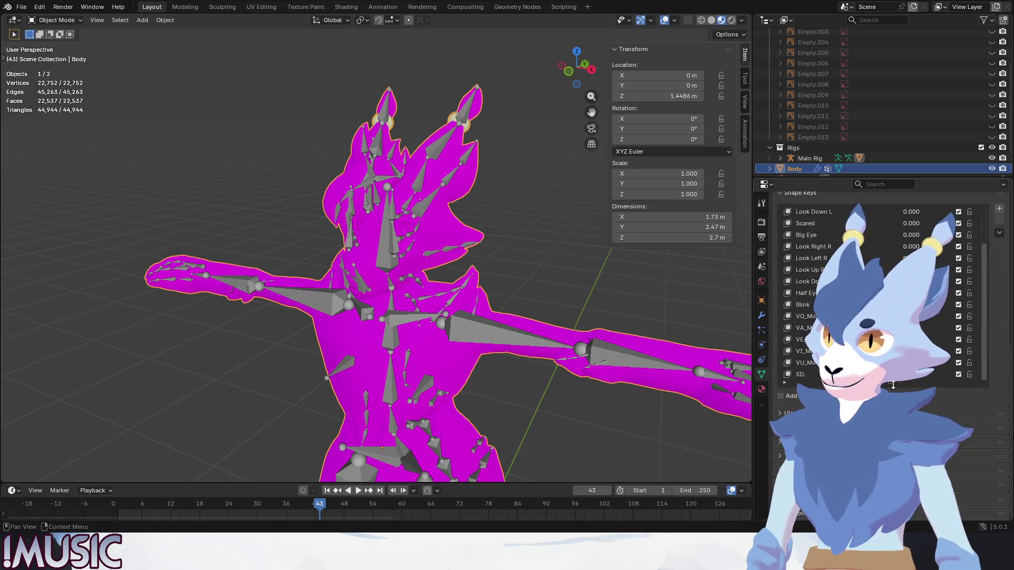
drag(893, 386, 893, 465)
scroll(813, 303, up, 1)
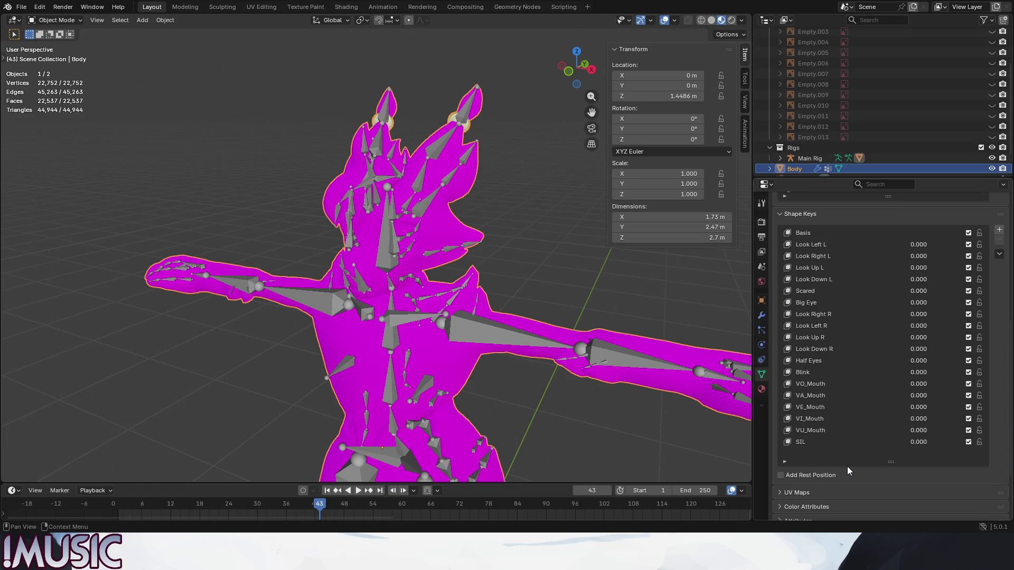
- Inspect the Scared, Look Left L, Look Down L, Look Right R and VO–VU viseme shape keys
click(800, 292)
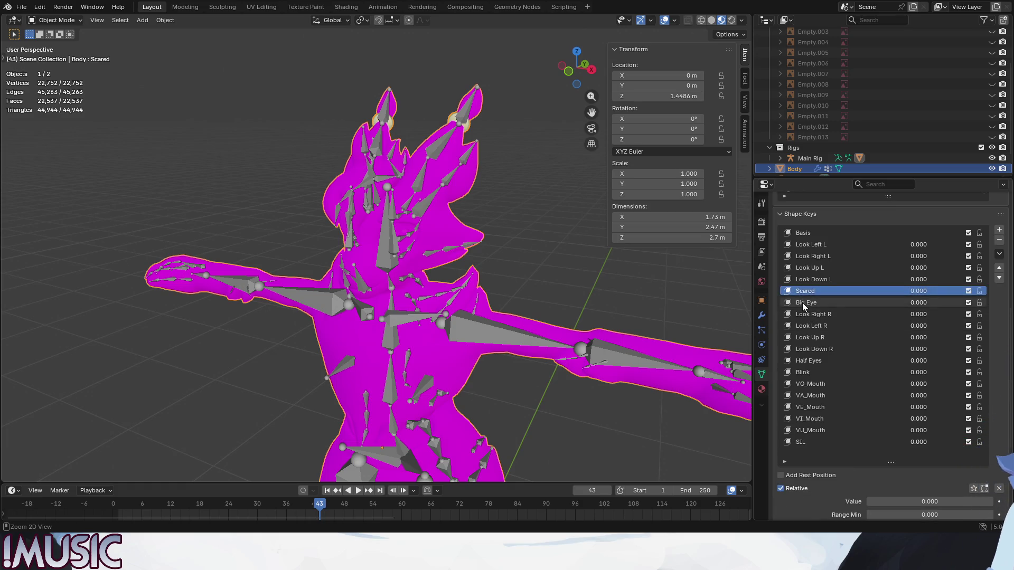
click(803, 244)
click(825, 281)
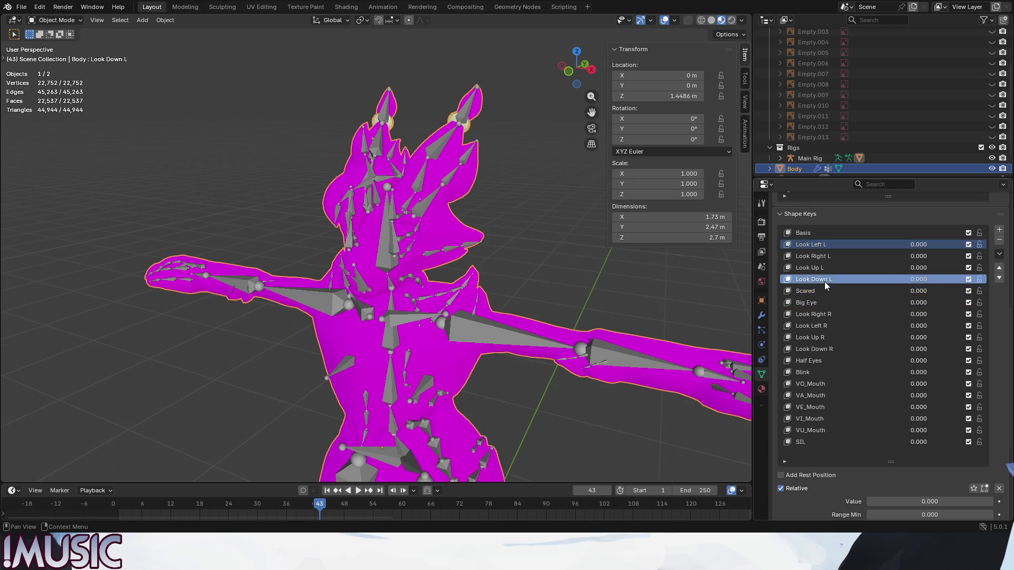
drag(825, 281, 806, 245)
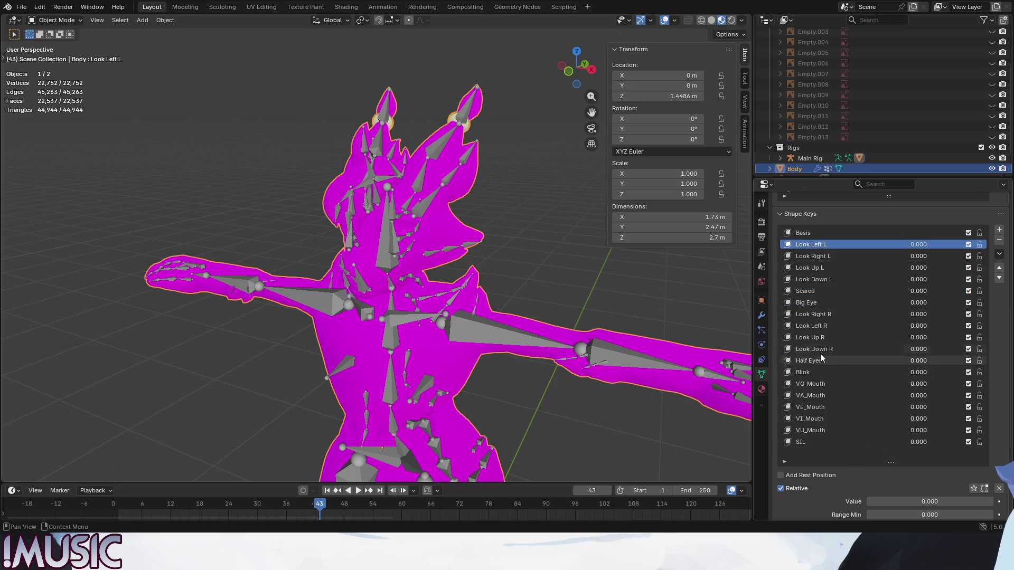
click(813, 314)
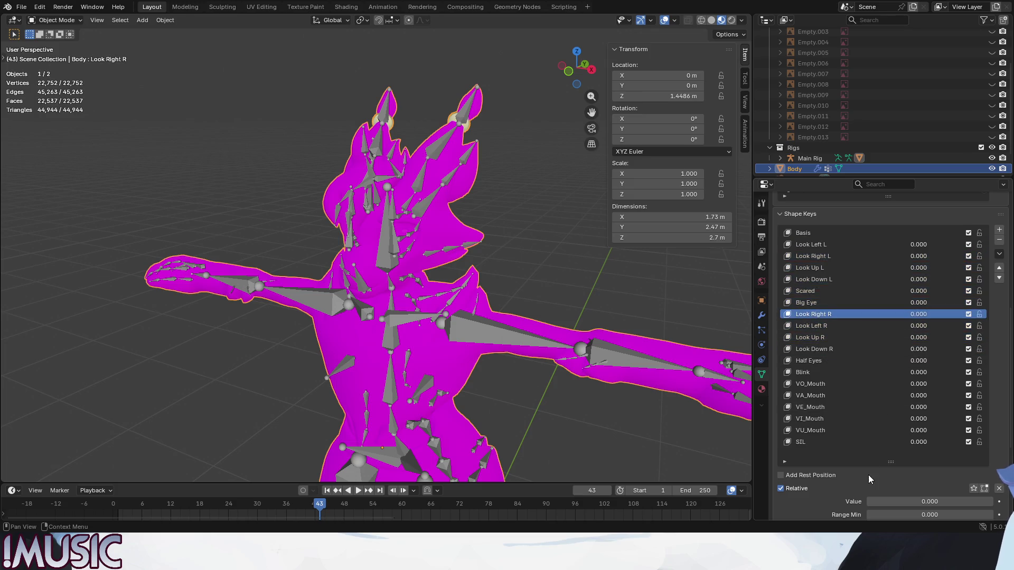
click(806, 383)
shift+click(826, 430)
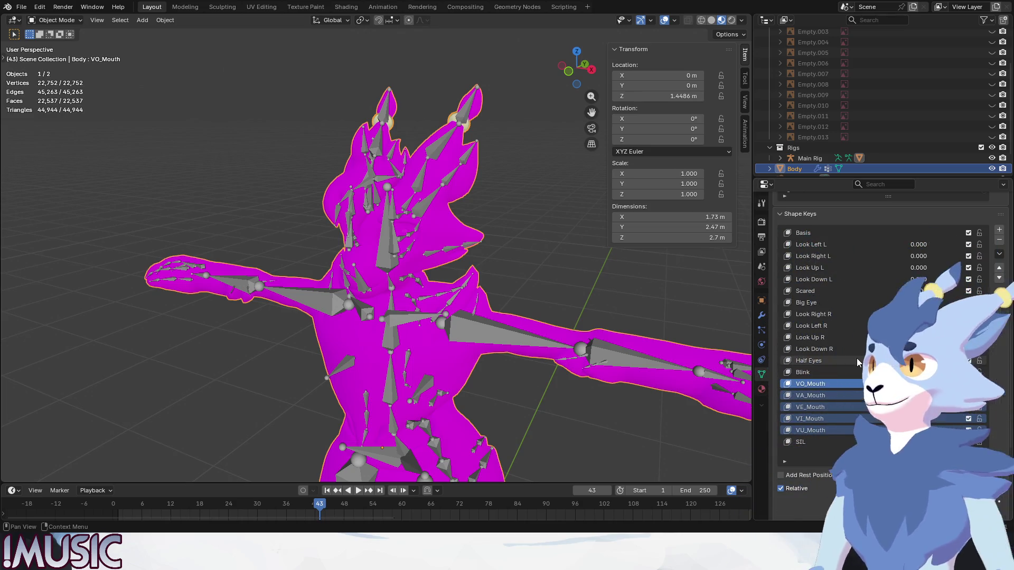
- With Body reselected, collapse the Shape Keys and Vertex Groups panels
click(584, 288)
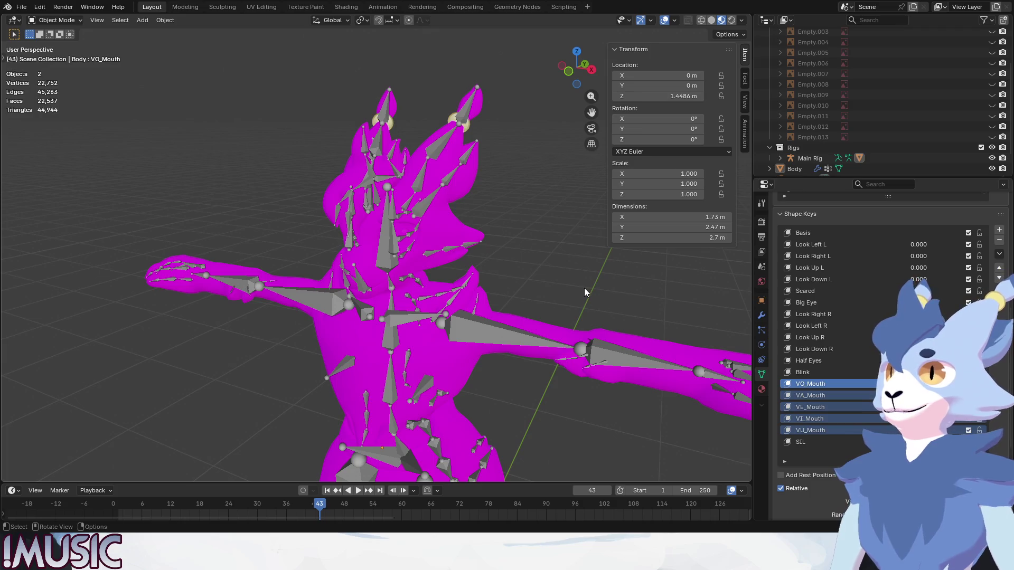
scroll(948, 290, up, 5)
scroll(948, 290, down, 10)
scroll(948, 289, up, 2)
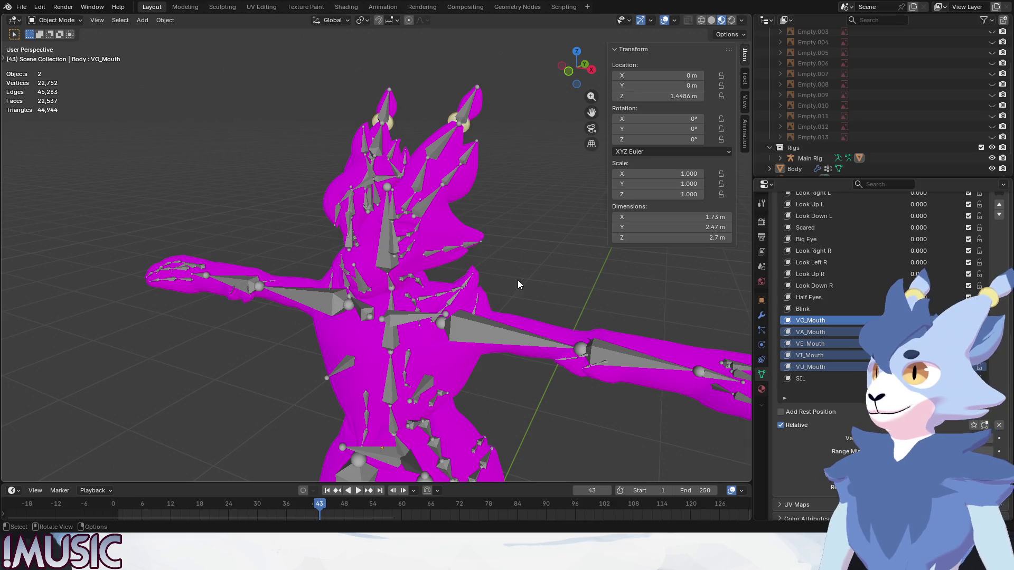
click(524, 319)
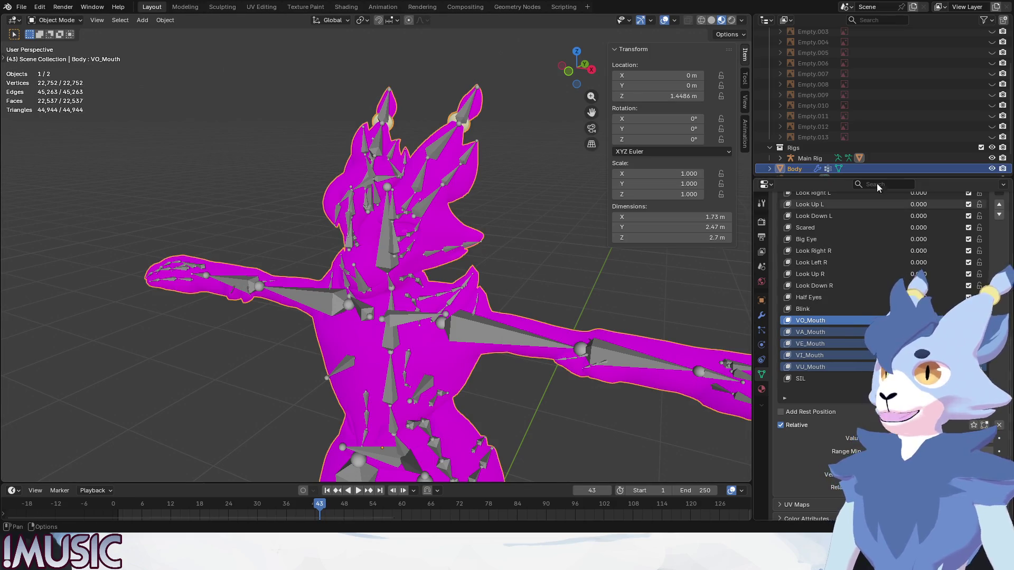
scroll(862, 129, up, 4)
scroll(865, 136, down, 4)
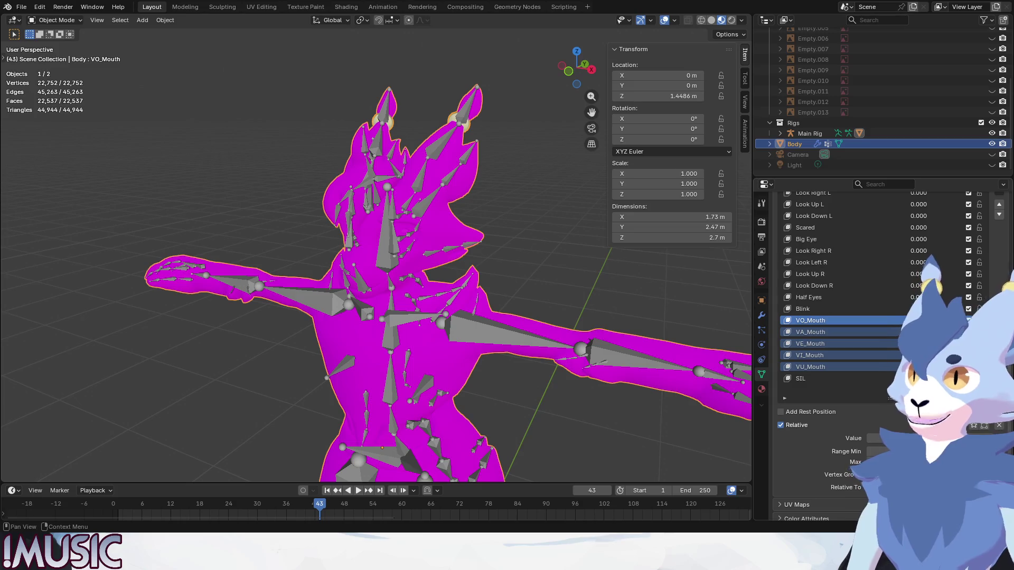
scroll(851, 288, up, 8)
click(780, 319)
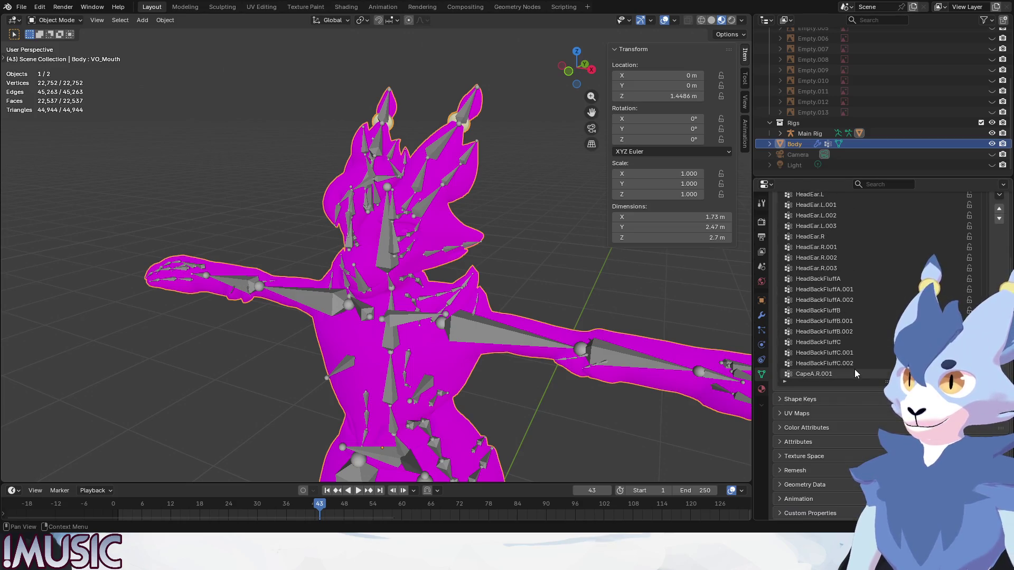
scroll(898, 317, up, 5)
click(784, 239)
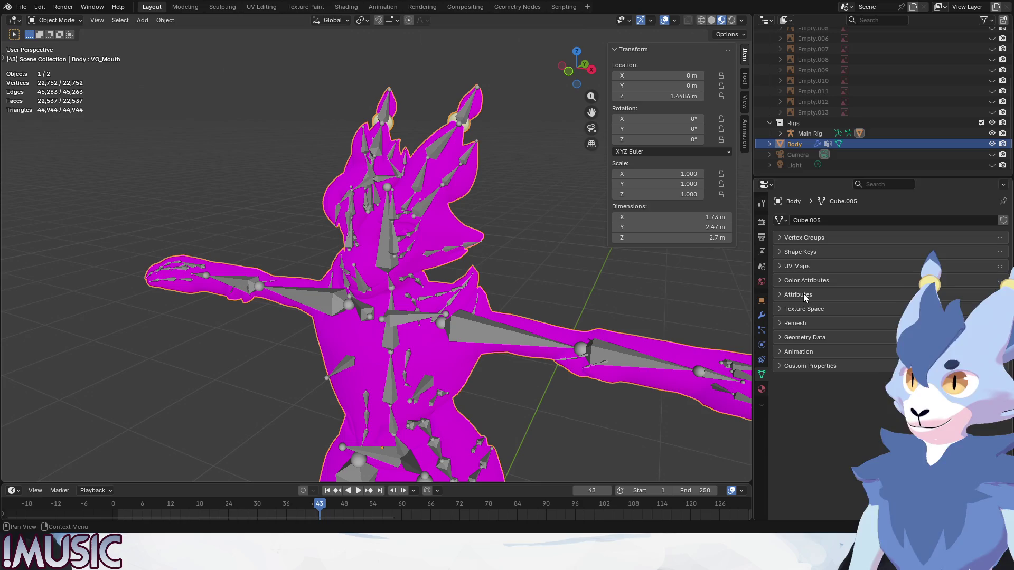
- Show the Body mesh's material slots and check the Body material's Body_2022_12_25_00.png.001 base color
click(784, 252)
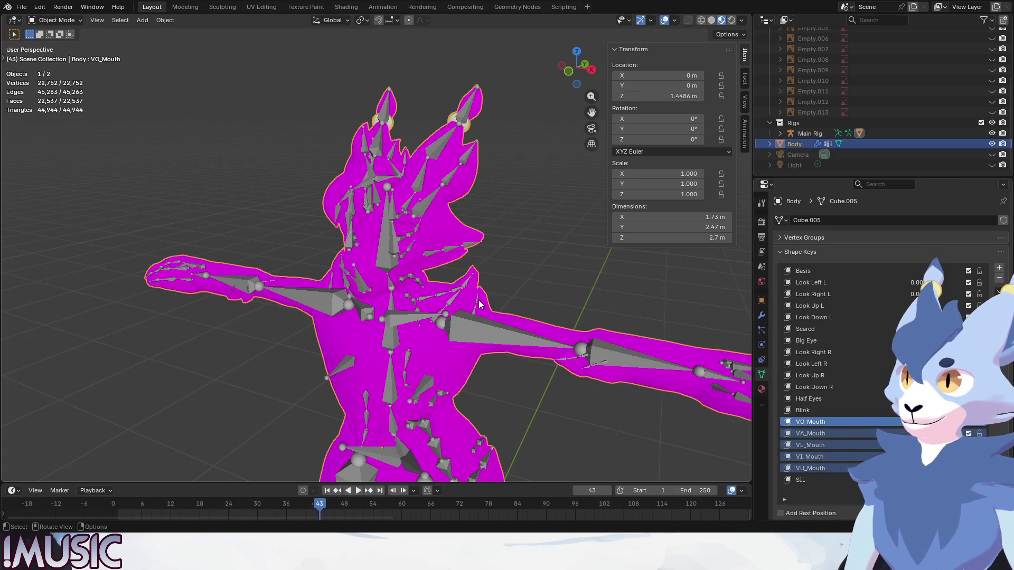
click(761, 390)
click(813, 236)
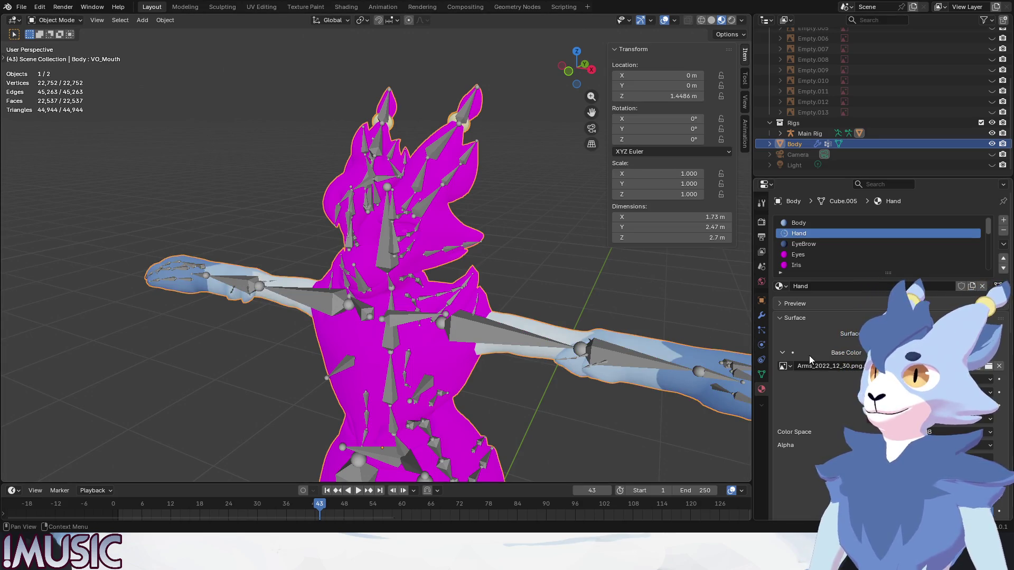
click(851, 227)
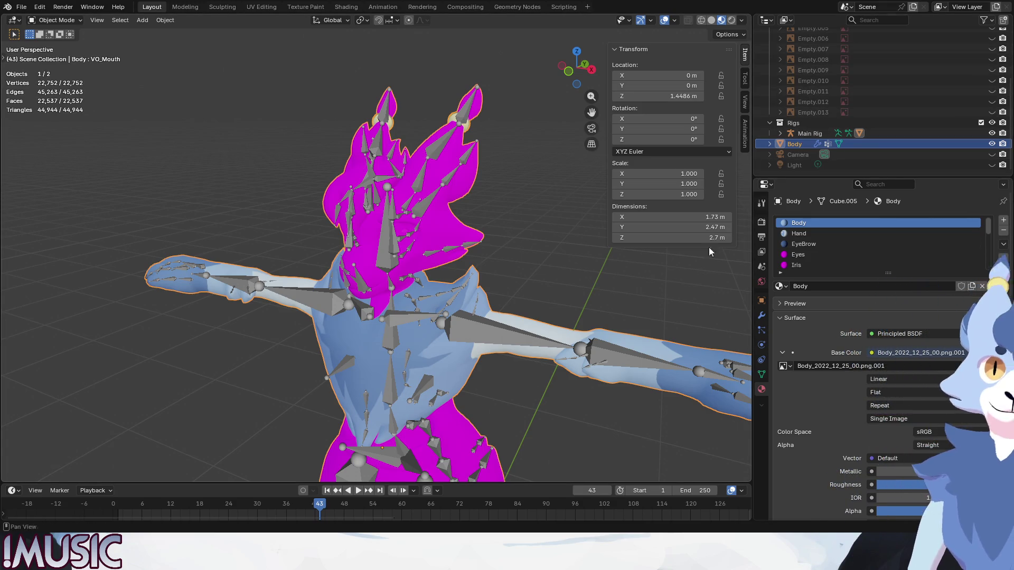
click(542, 267)
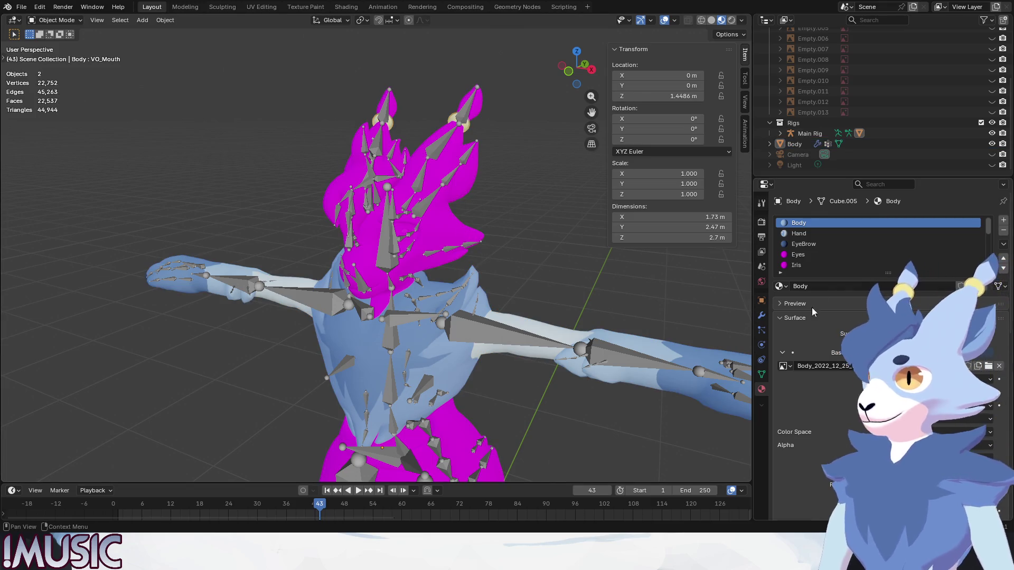
- Check the EyeBrow material's Eyebrow.png texture, then the Eyes material's eyes_2022_12_18.png texture
click(803, 244)
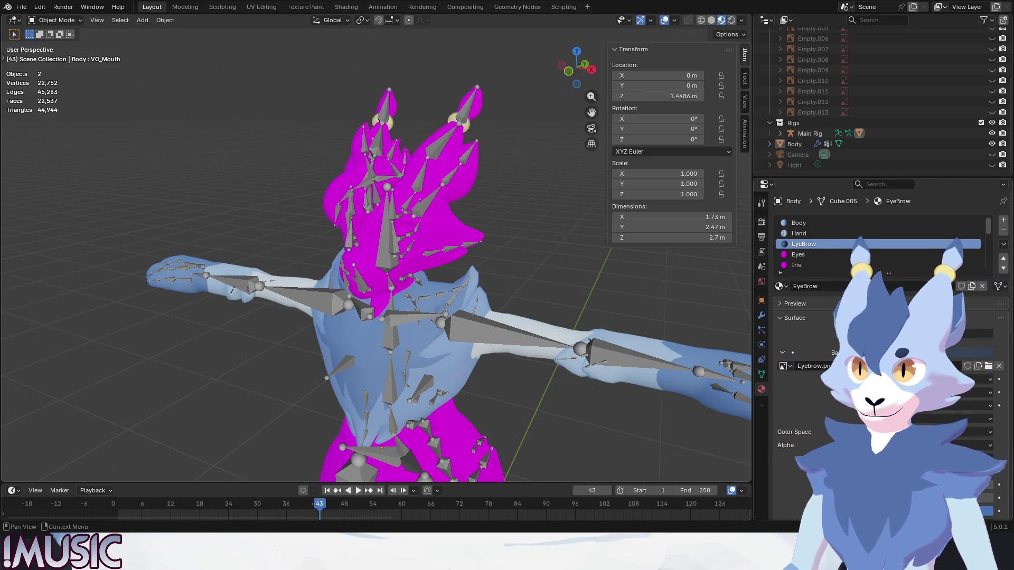
right_click(803, 242)
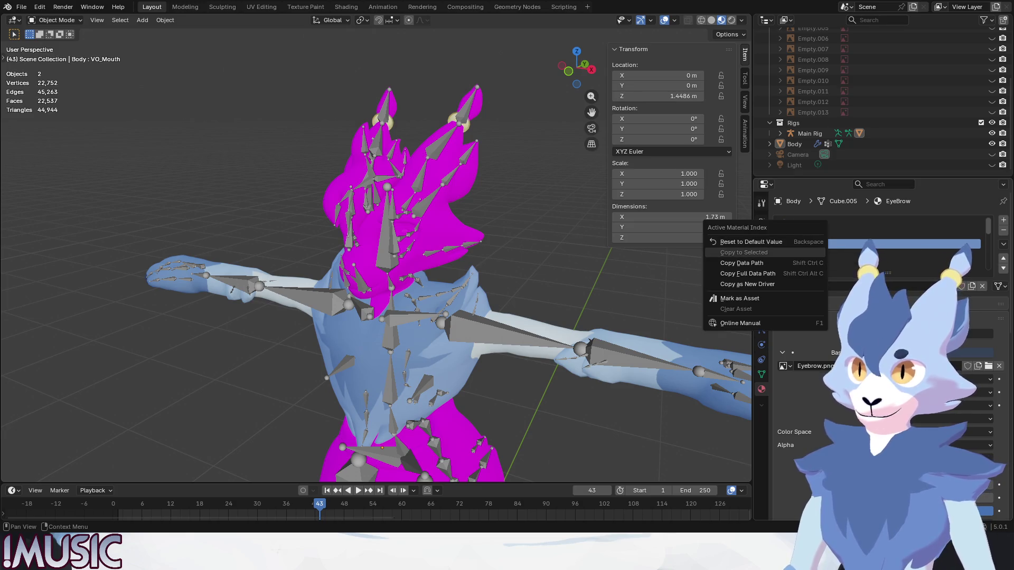
key(Escape)
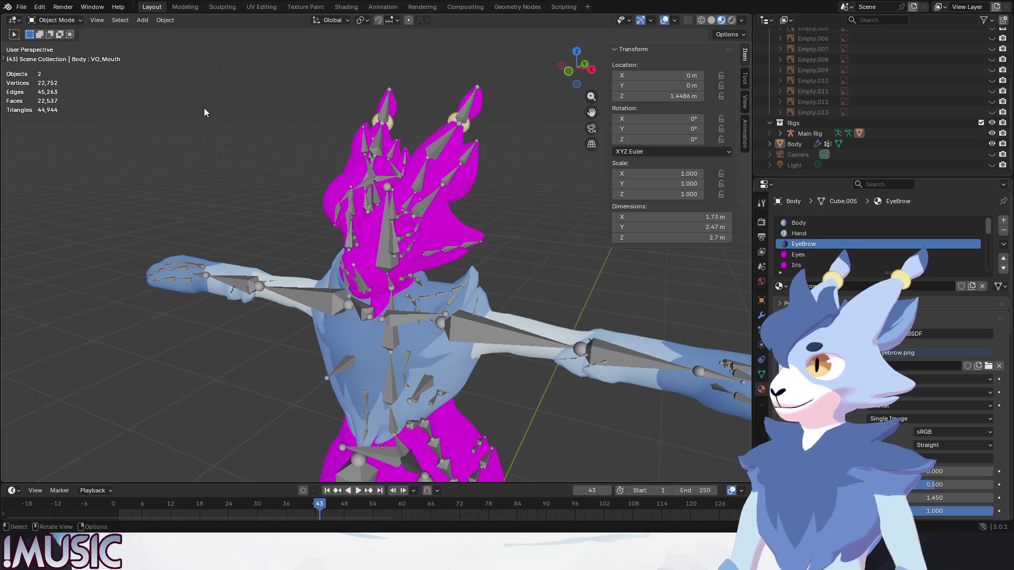
click(829, 255)
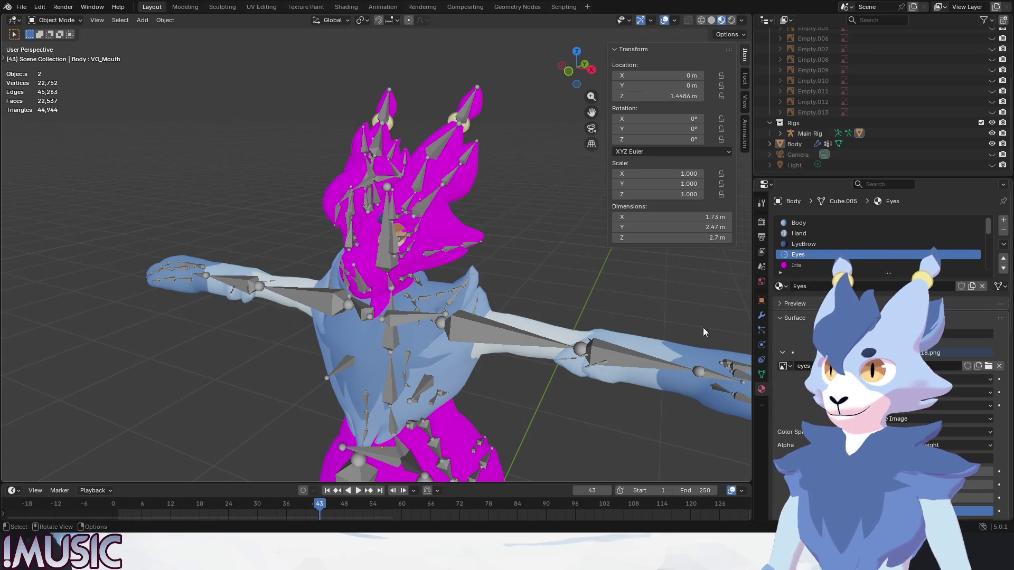
- Inspect the Iris and Eye Reflection materials
click(828, 266)
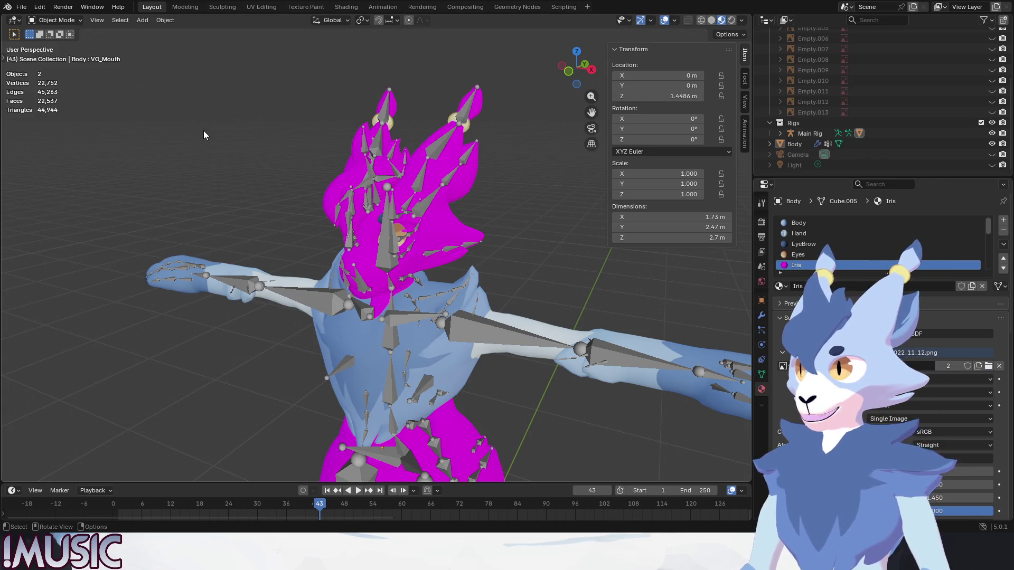
scroll(867, 264, down, 2)
click(873, 258)
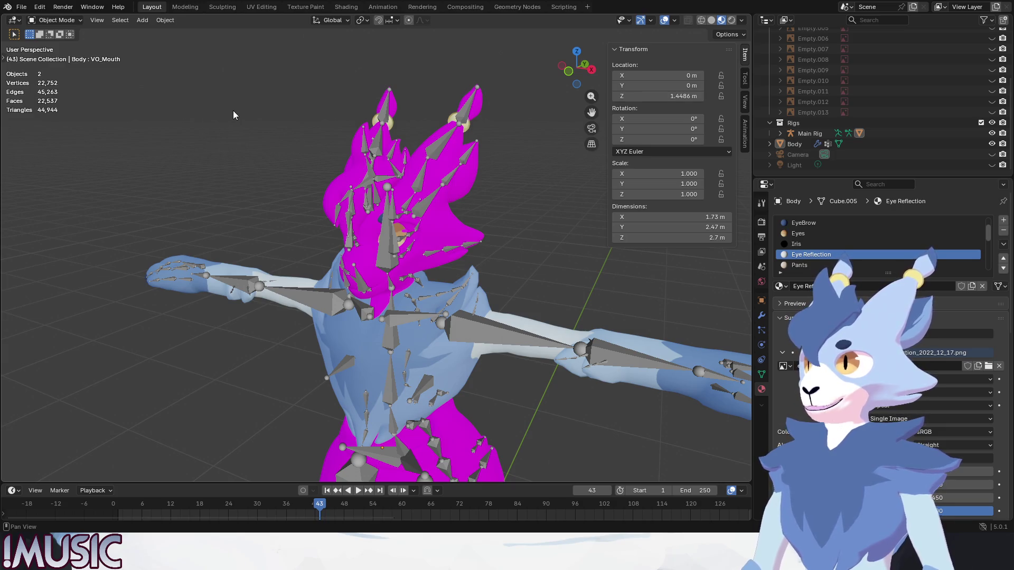
scroll(812, 262, down, 1)
- Relink the missing image textures for the Pants and Tail materials
click(812, 256)
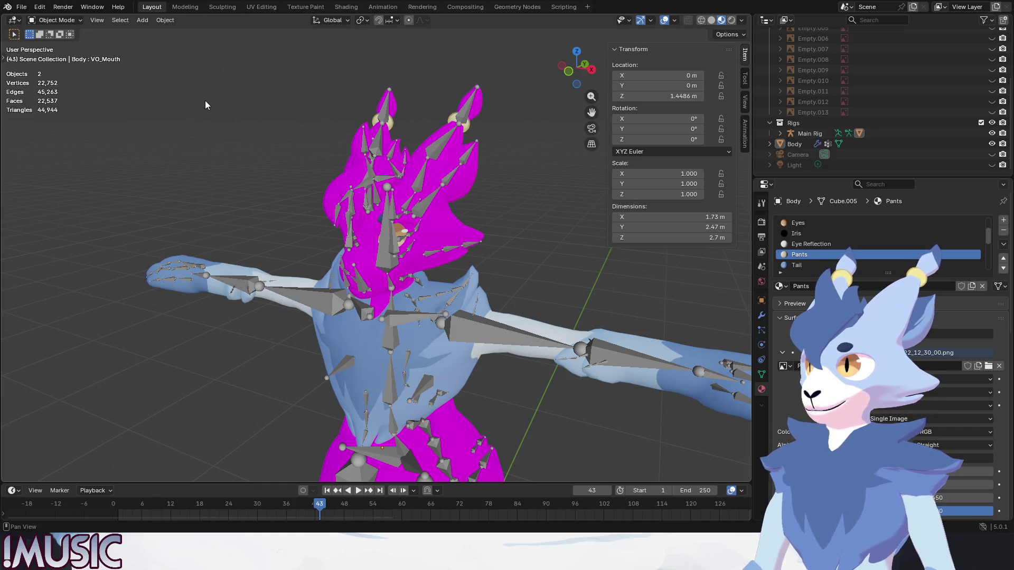
click(982, 286)
scroll(845, 249, down, 2)
click(796, 244)
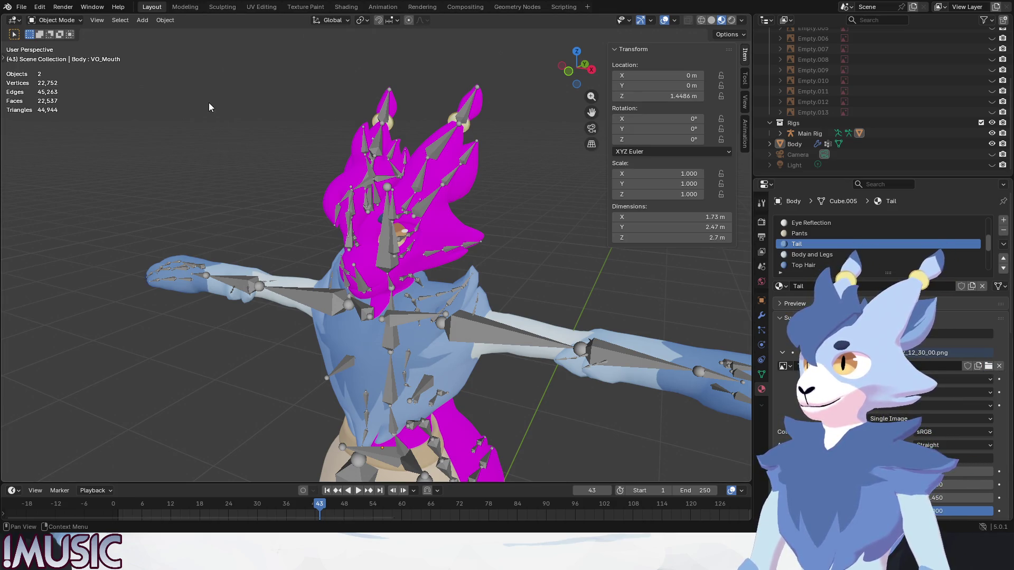
drag(563, 323, 593, 360)
- Go through the Body and Legs, Iris.001, Head and Outside Bead material textures
click(800, 256)
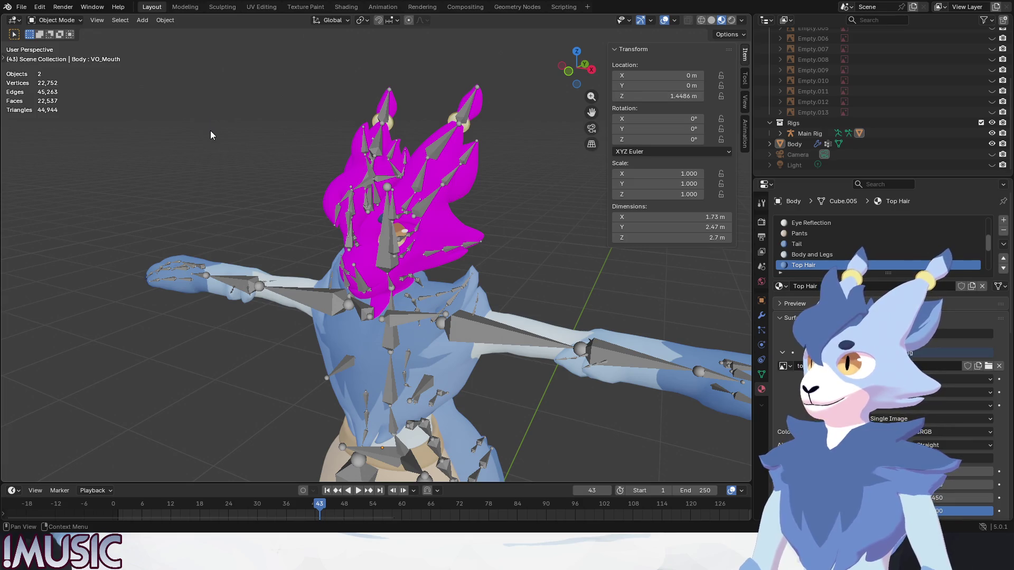
ctrl+scroll(823, 269, down, 1)
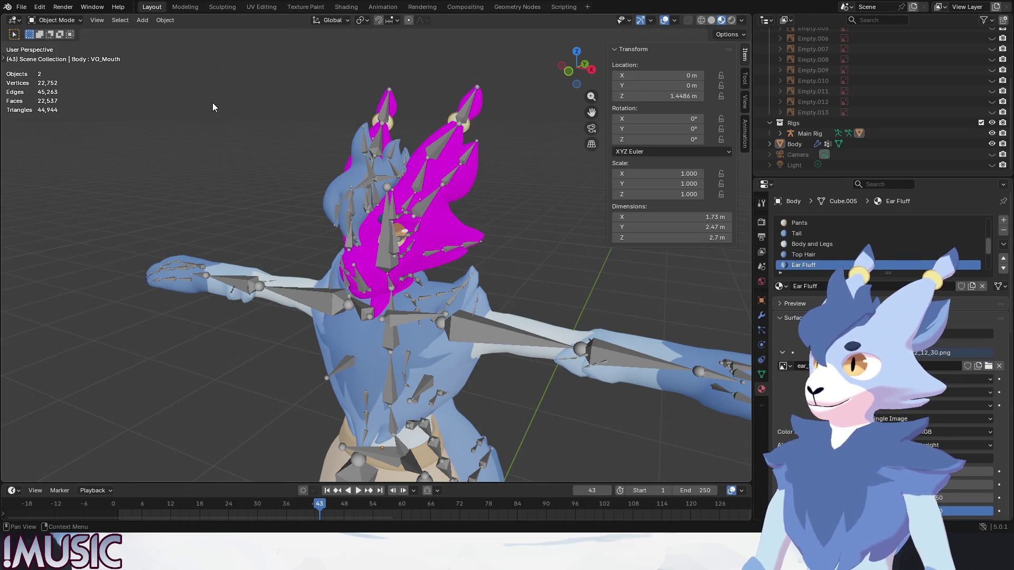
ctrl+scroll(833, 266, down, 1)
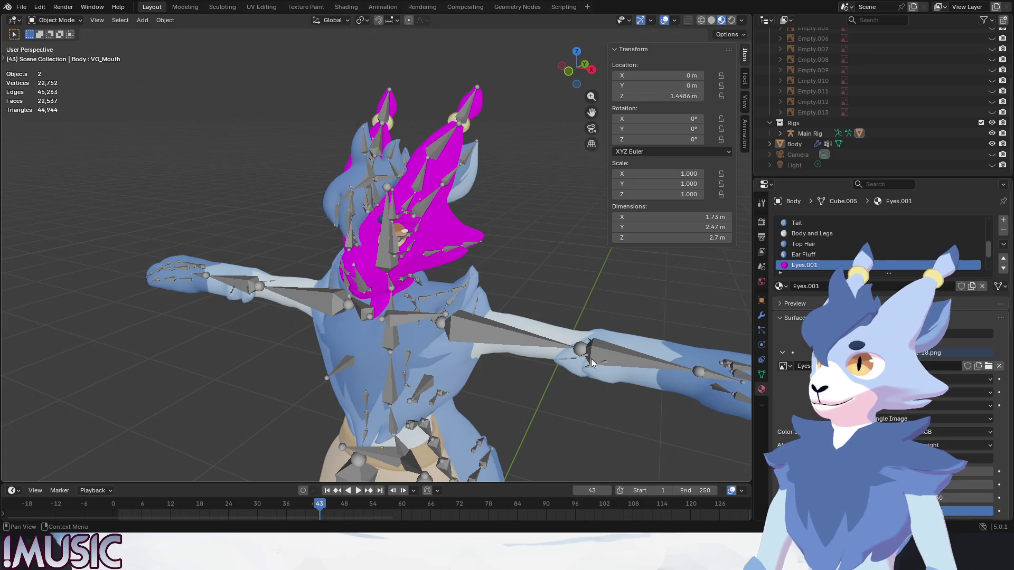
scroll(802, 260, down, 2)
click(802, 255)
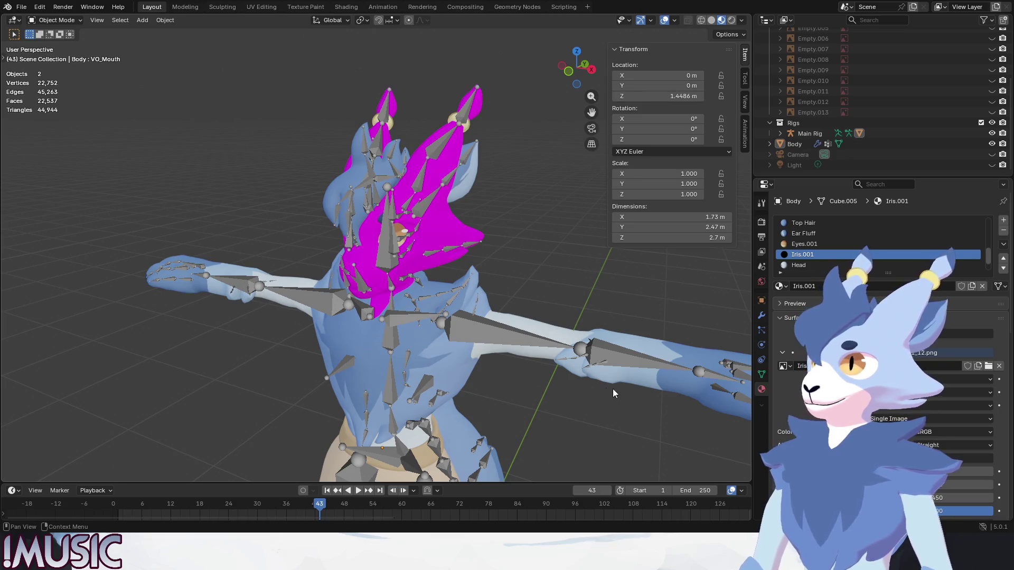
click(827, 265)
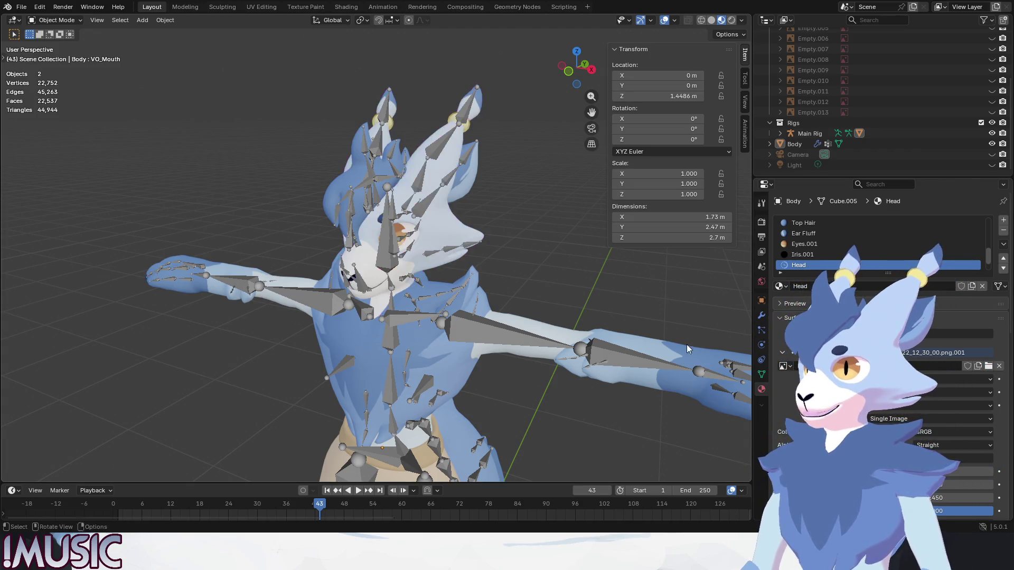
scroll(829, 268, down, 1)
click(829, 266)
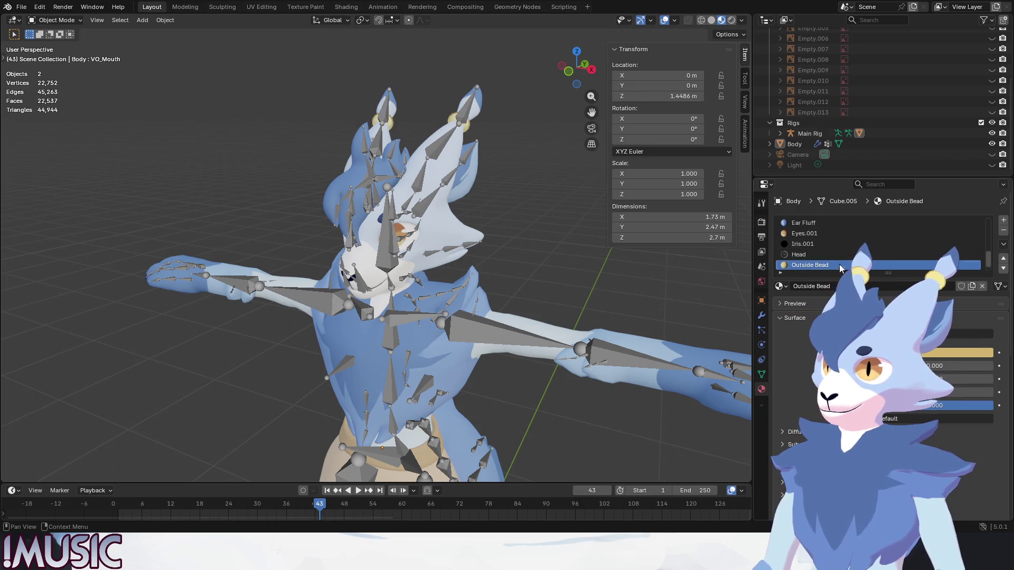
- Orbit around the retextured goat's face and finish in the right side view
scroll(835, 243, down, 1)
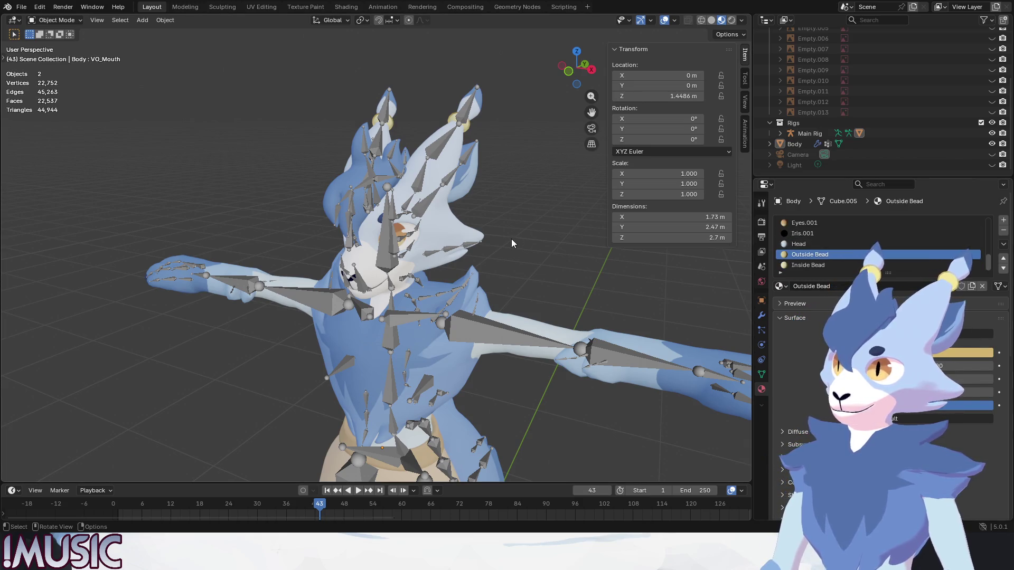
scroll(388, 232, up, 6)
mouse_move(388, 232)
middle_down()
mouse_move(442, 212)
mouse_move(419, 220)
middle_up()
scroll(429, 233, down, 5)
scroll(409, 273, down, 4)
mouse_move(352, 237)
middle_down()
mouse_move(363, 225)
mouse_move(391, 248)
middle_up()
scroll(364, 224, up, 3)
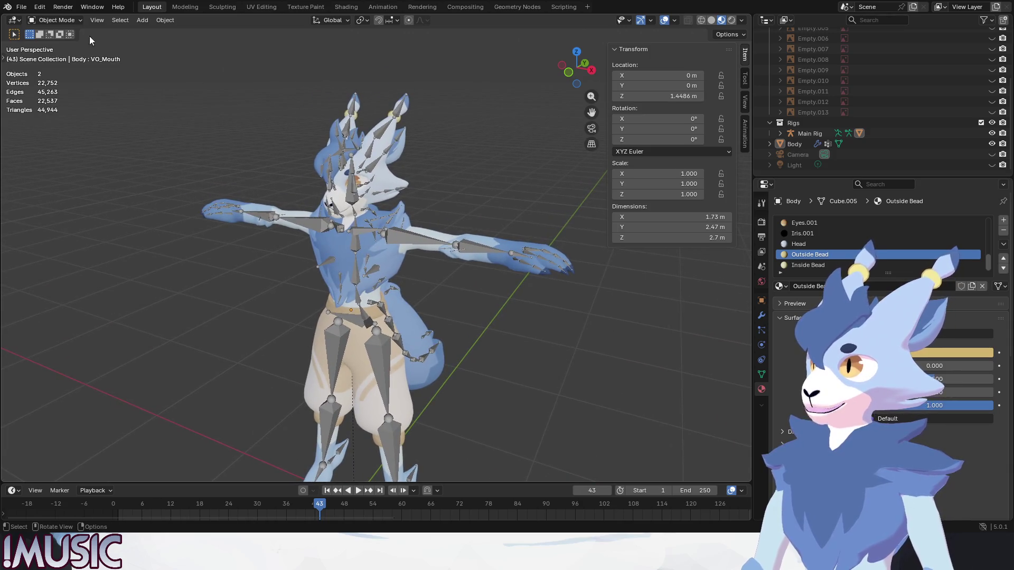
click(21, 7)
click(43, 90)
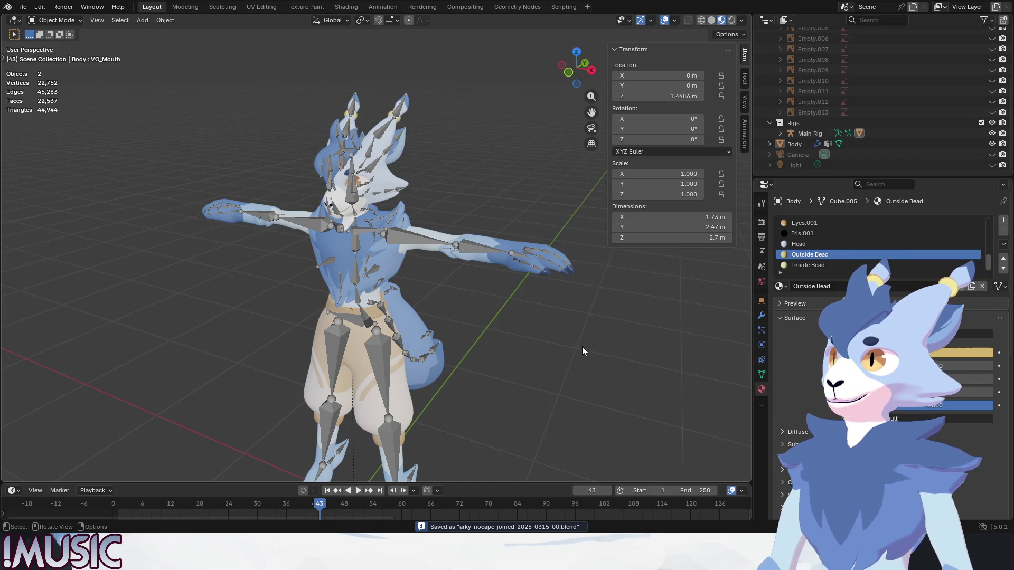
key(KP_3)
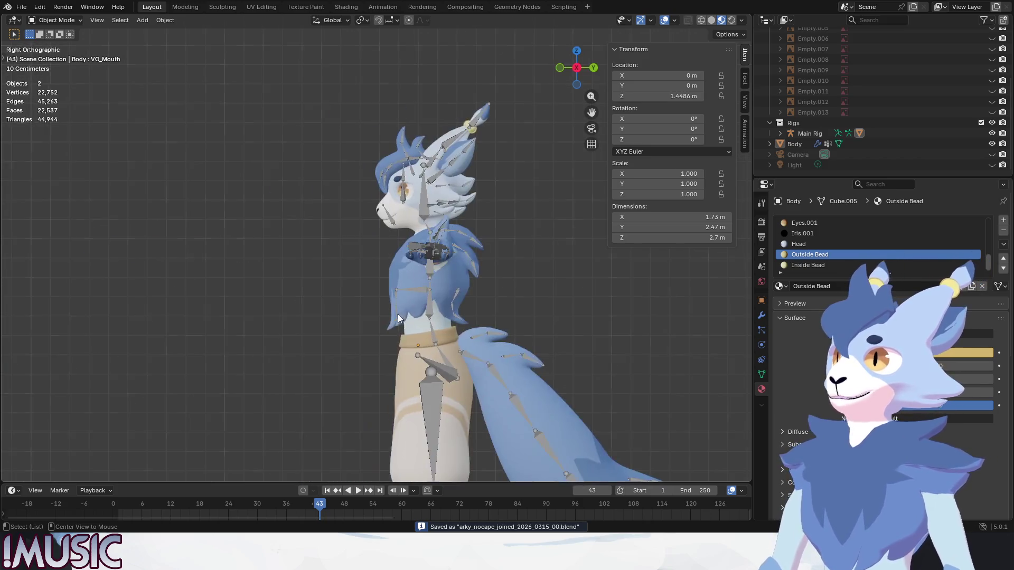
scroll(411, 188, up, 3)
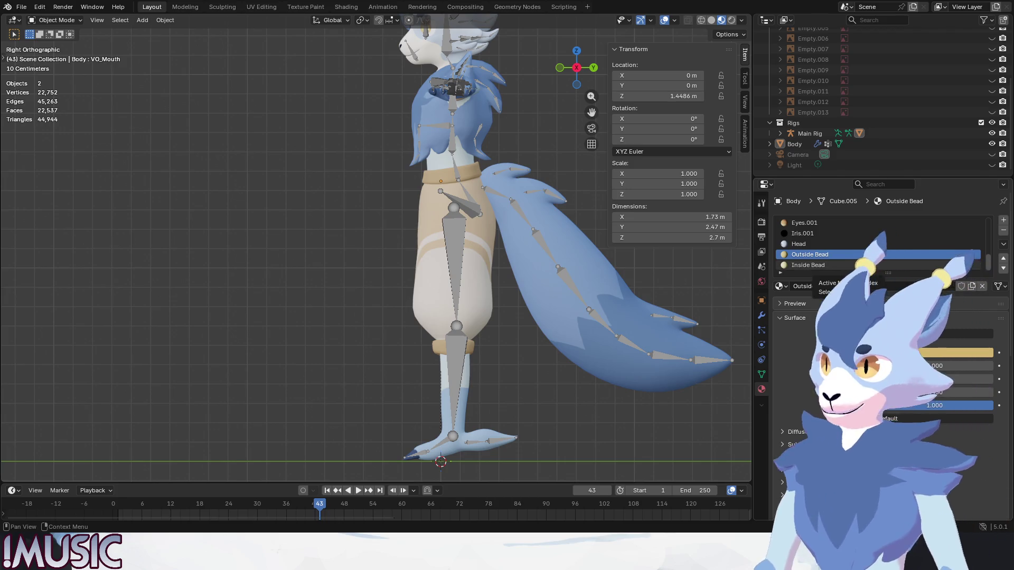
middle_drag(481, 262, 500, 300)
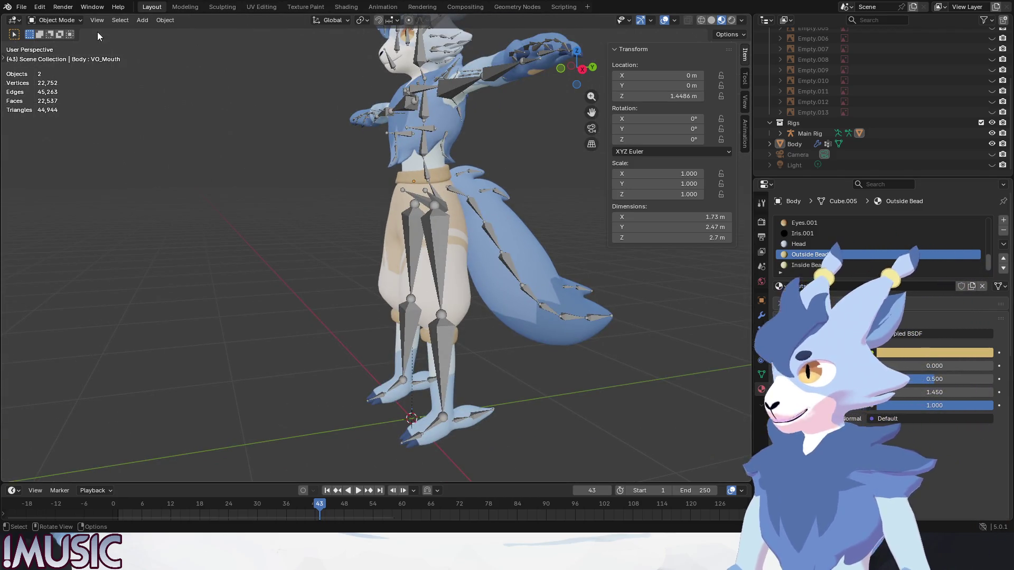
- Put the Main Rig into Edit Mode, viewed from the left side
click(424, 136)
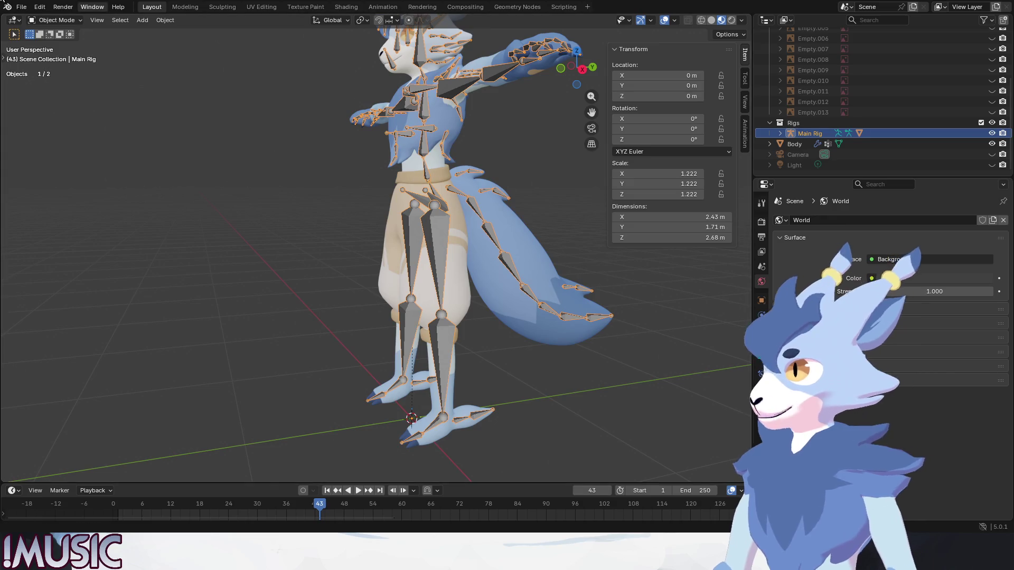
click(55, 20)
click(50, 43)
key(ctrl+KP_3)
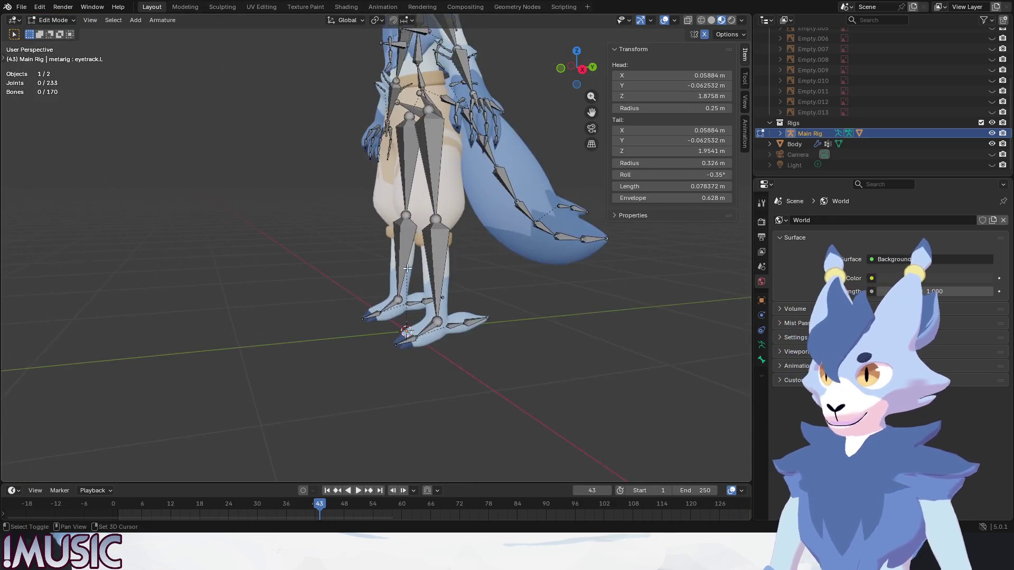
scroll(347, 198, up, 4)
middle_drag(347, 198, 364, 236)
key(ctrl+KP_3)
- Rotate the shin.R ankle joint slightly
click(333, 210)
scroll(385, 226, up, 5)
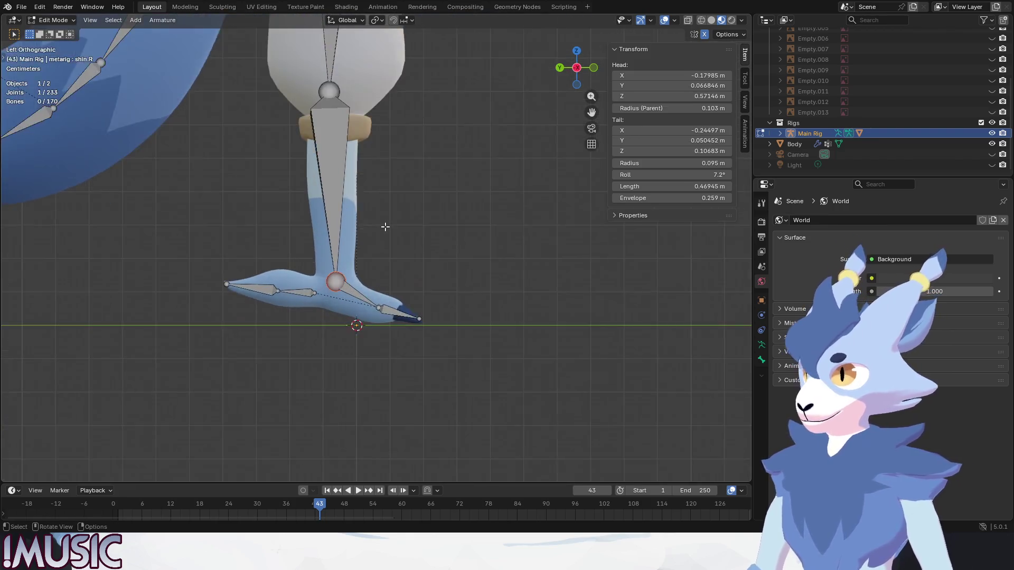
key(r)
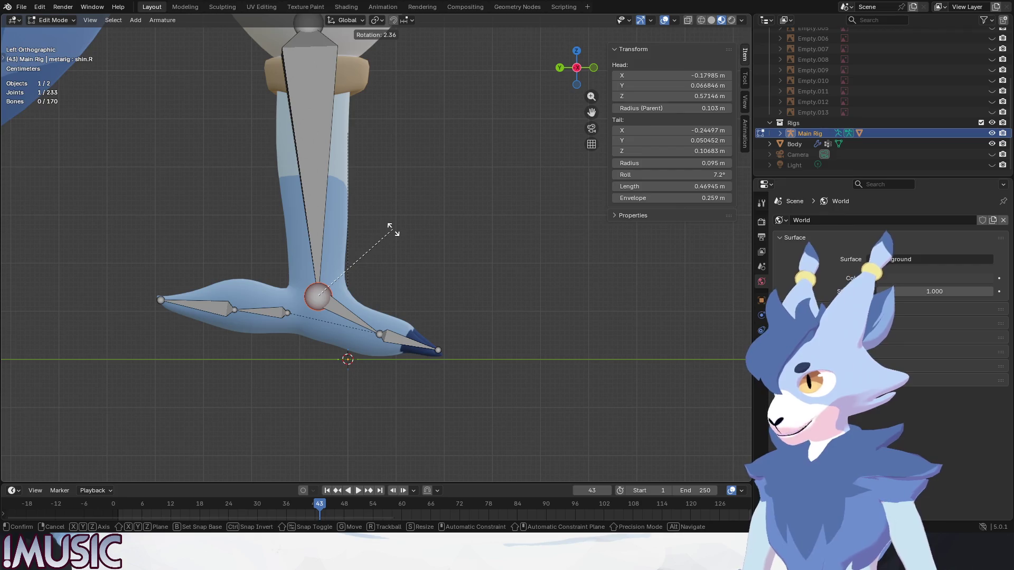
click(393, 230)
key(r)
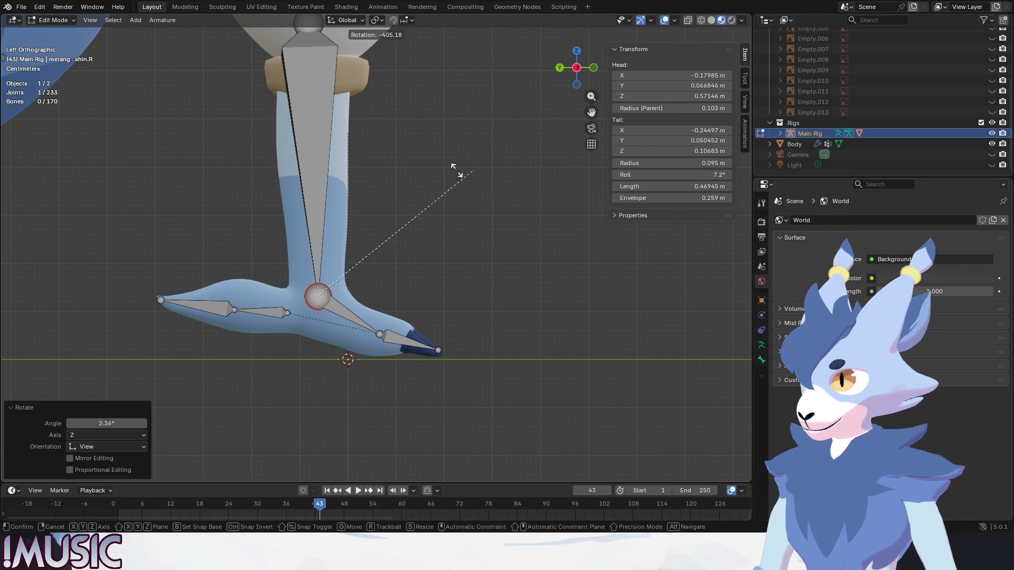
key(Escape)
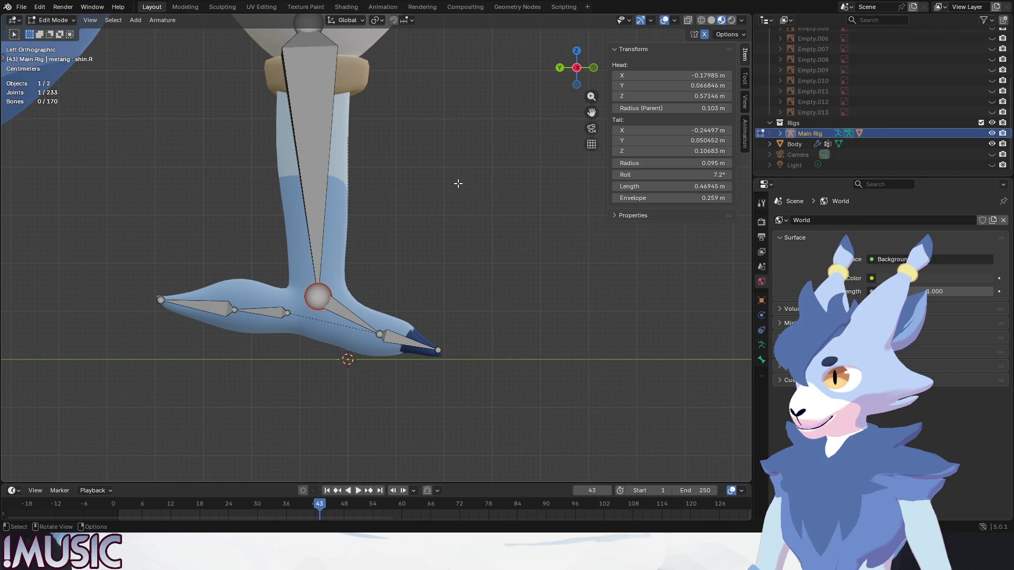
- Extrude a new bone about 0.103 m forward from the ankle along Y
key(e)
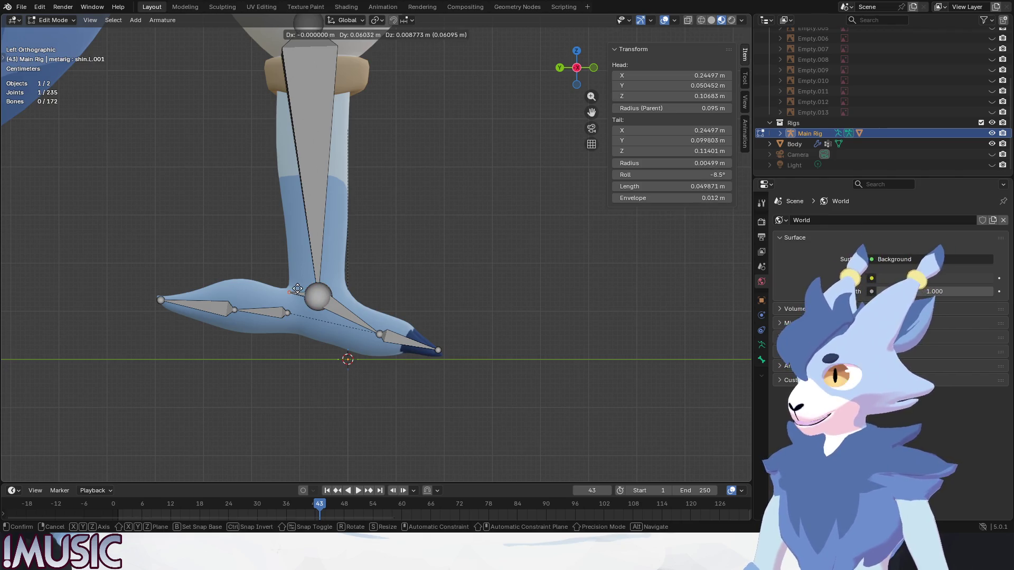
key(x)
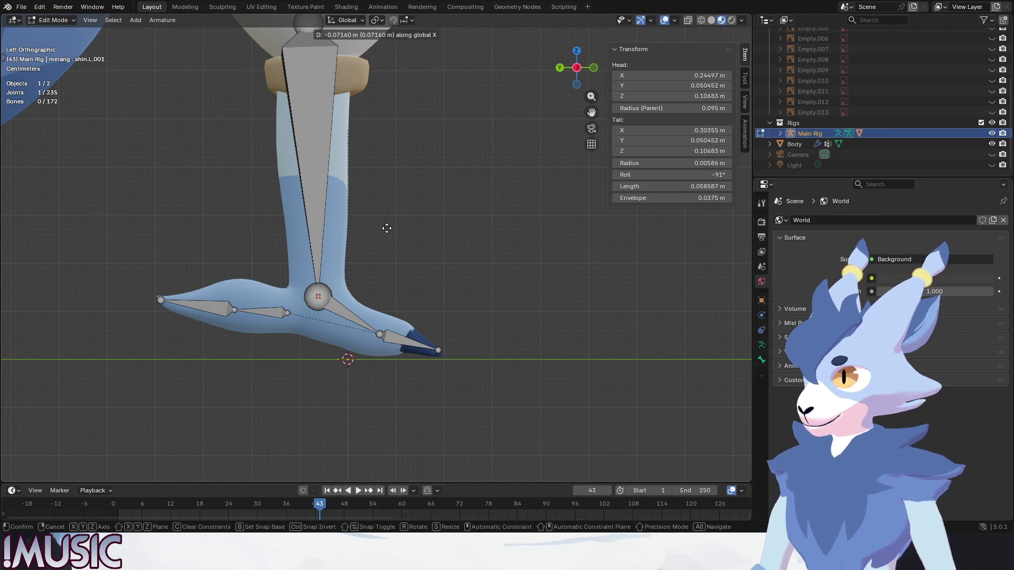
key(y)
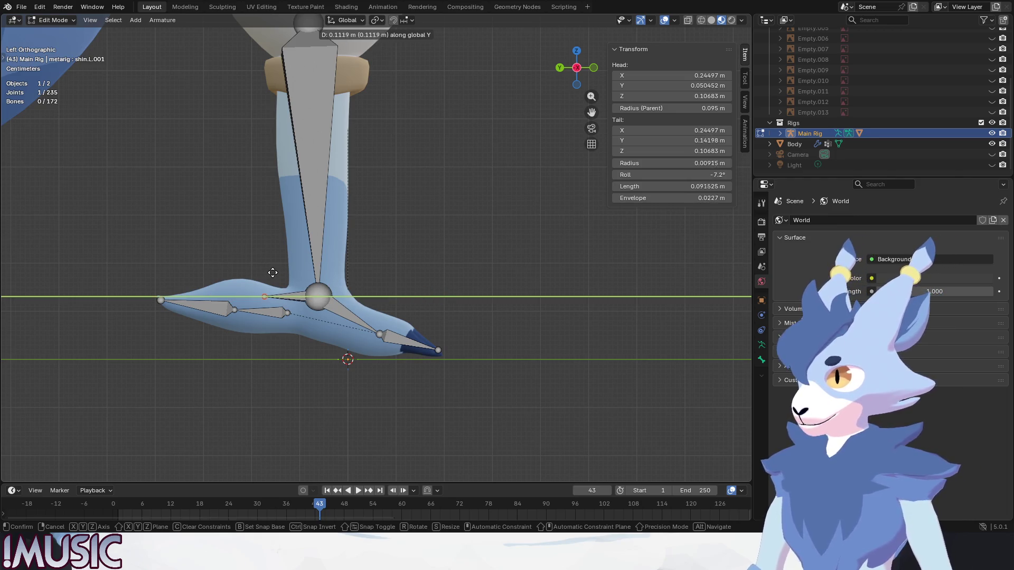
click(270, 275)
mouse_move(274, 275)
middle_down()
mouse_move(336, 295)
mouse_move(369, 275)
middle_up()
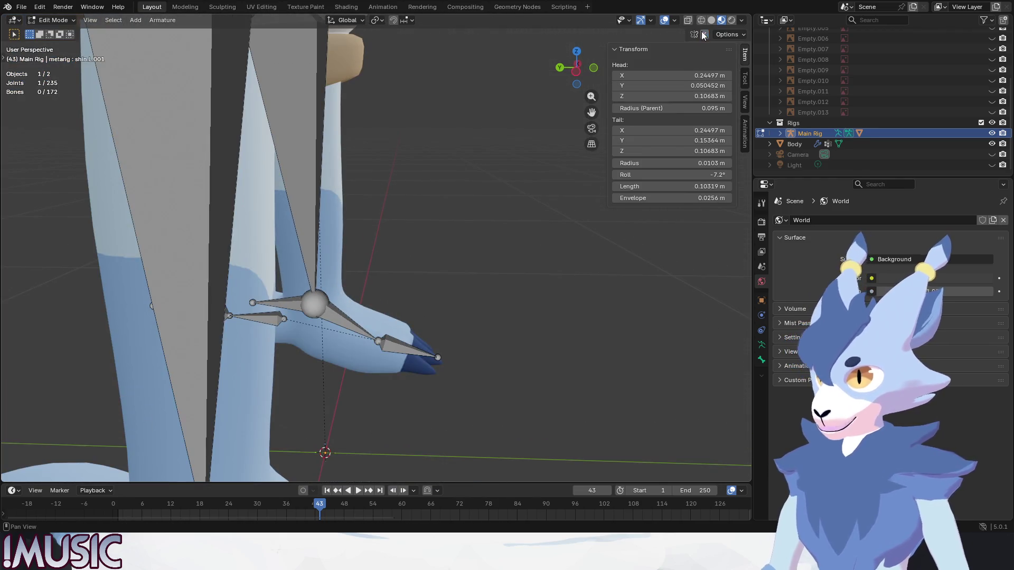
- Delete the stray extra foot bone
key(x)
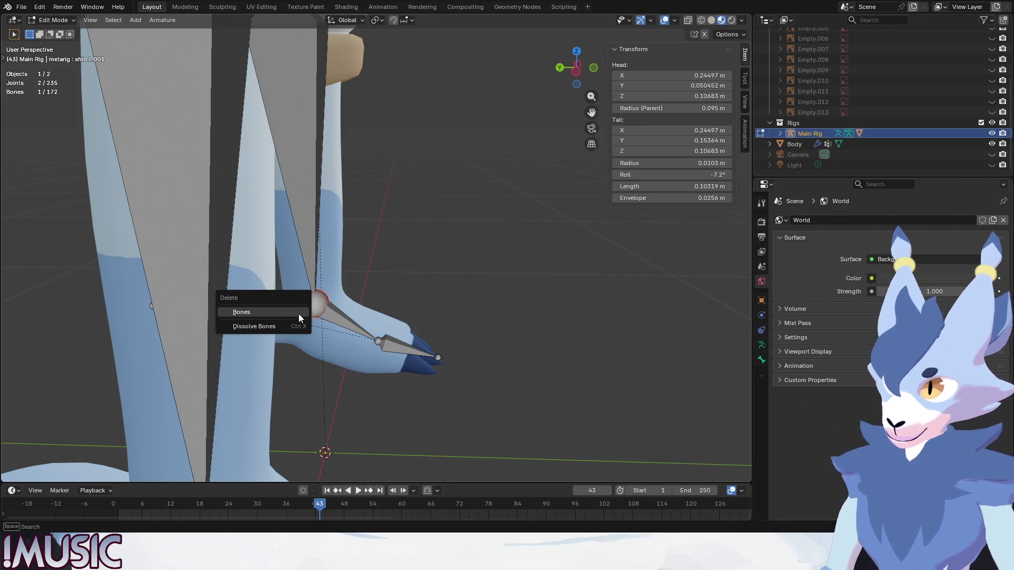
click(299, 313)
scroll(332, 307, down, 5)
shift+middle_drag(332, 306, 357, 274)
- Disconnect the shin.R.001 bone from its parent
click(357, 275)
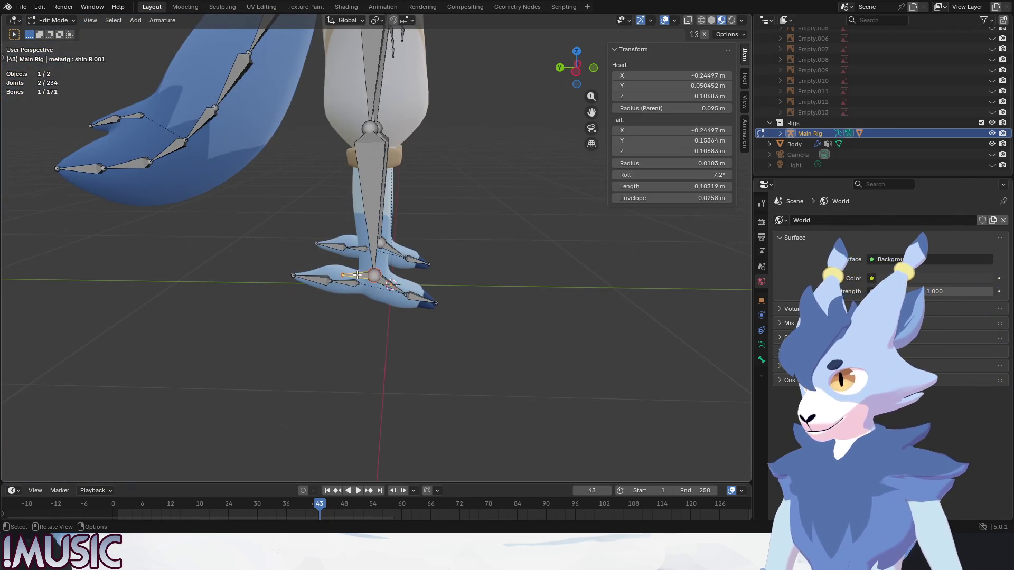
key(alt+p)
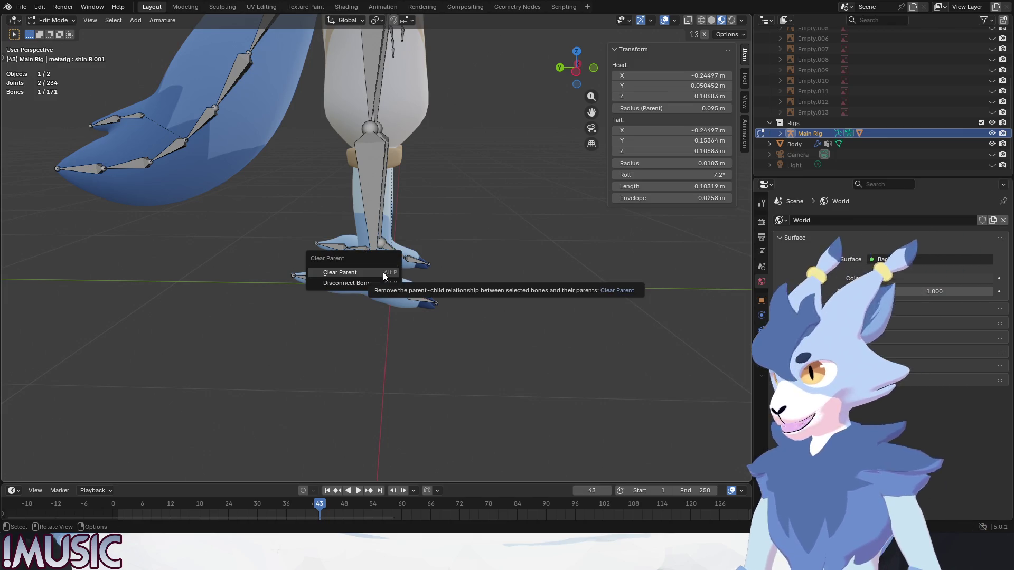
click(347, 283)
click(374, 305)
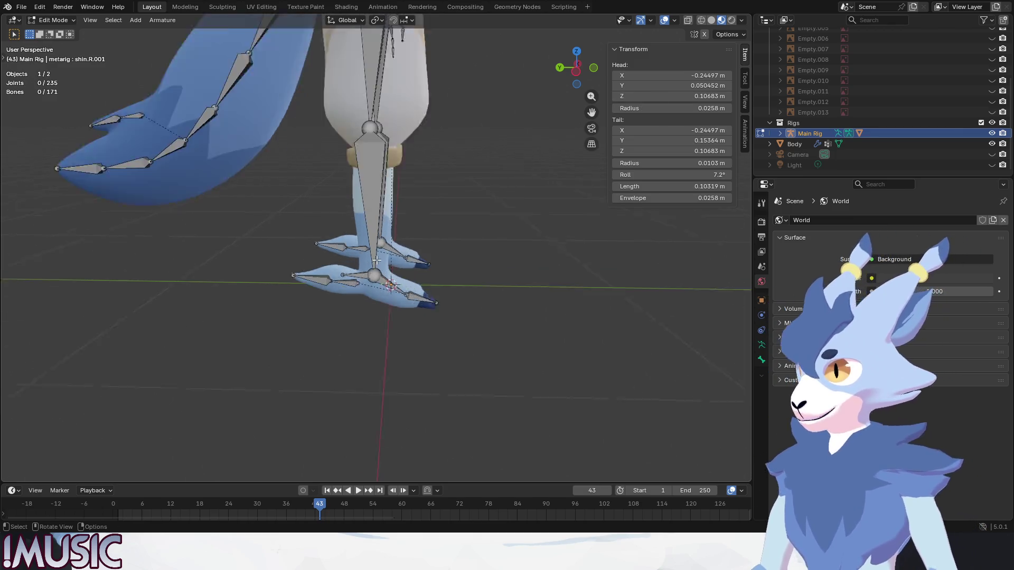
- Select shin.R and switch the rig back to Object Mode
scroll(374, 305, up, 3)
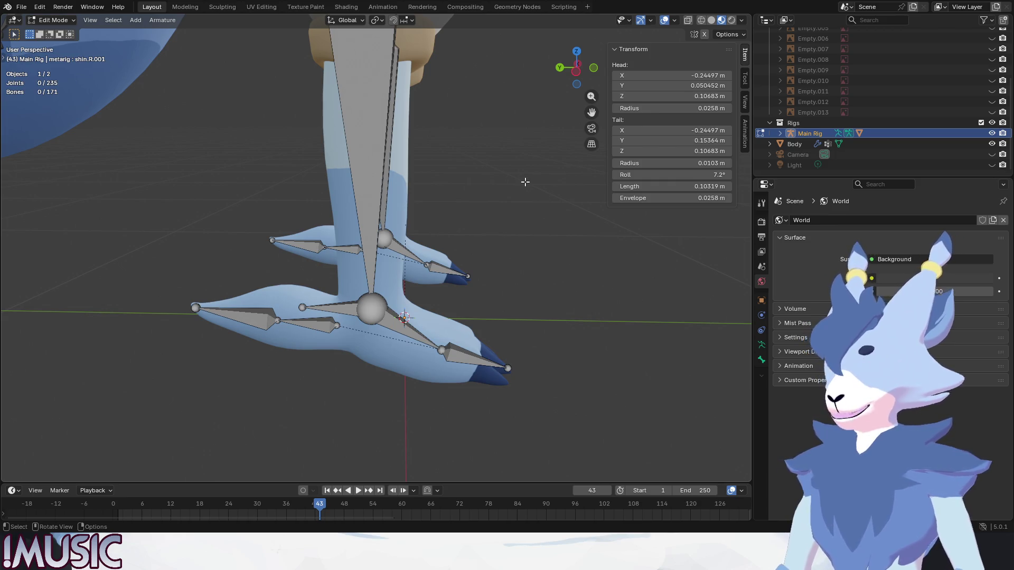
click(369, 140)
click(52, 20)
click(51, 31)
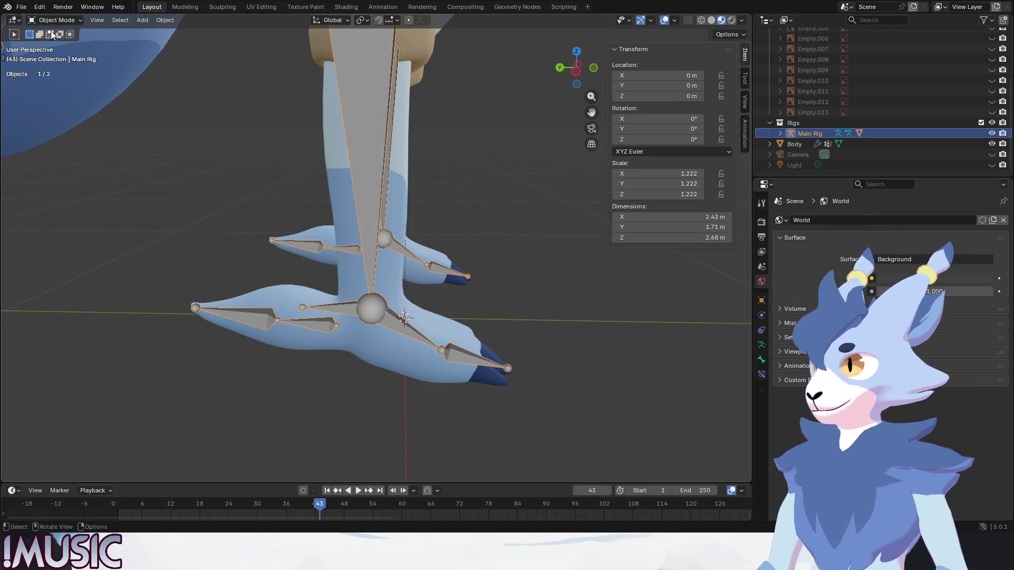
- Look through the rig's physics, object, bone constraint and bone properties
right_click(455, 166)
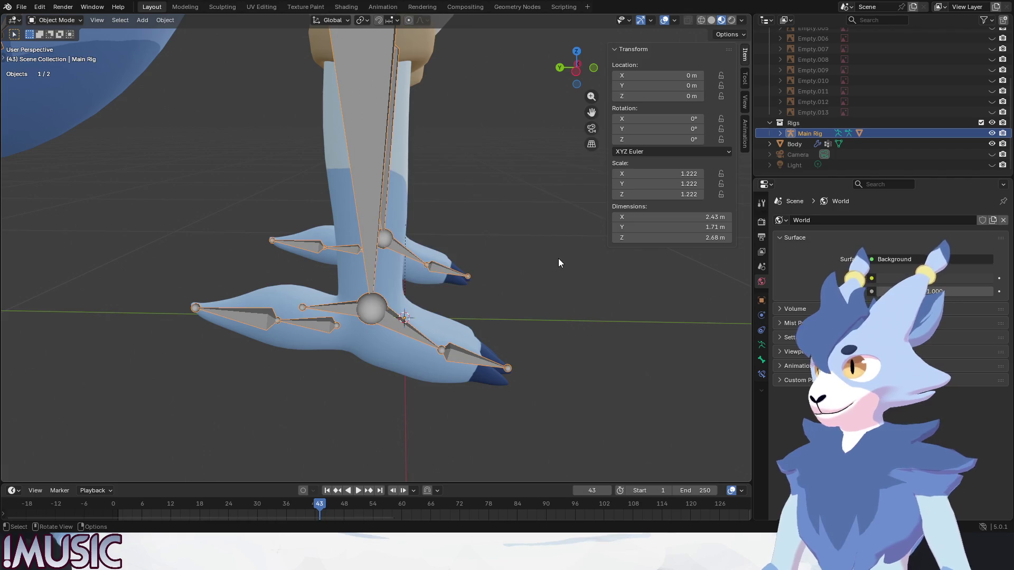
click(761, 315)
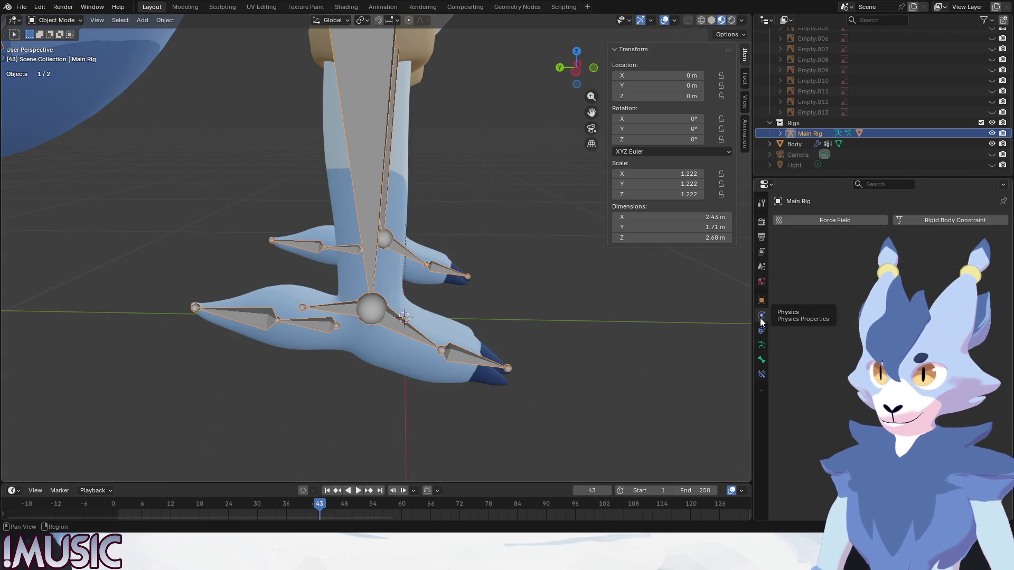
click(762, 300)
scroll(806, 332, down, 5)
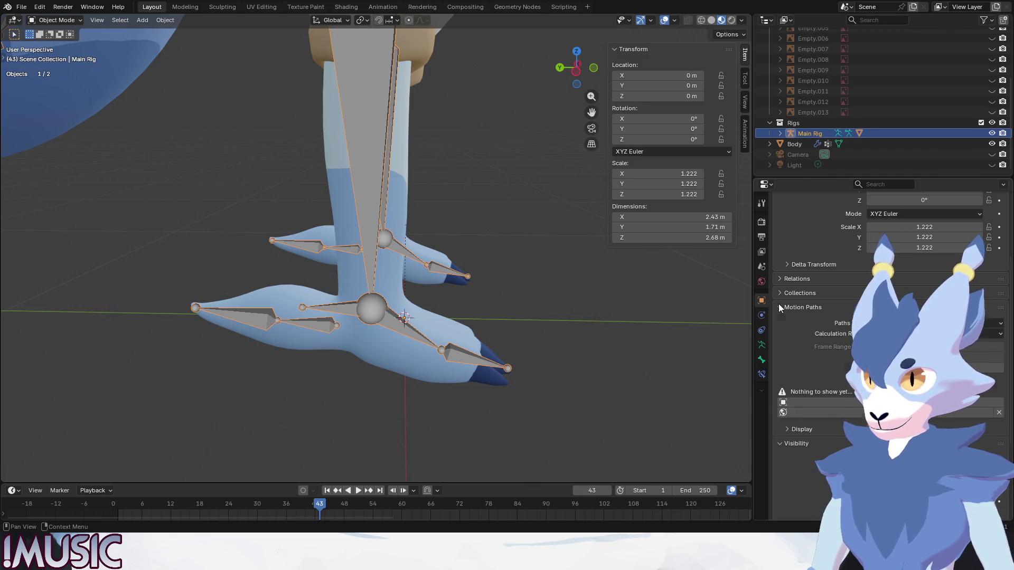
click(761, 374)
click(761, 363)
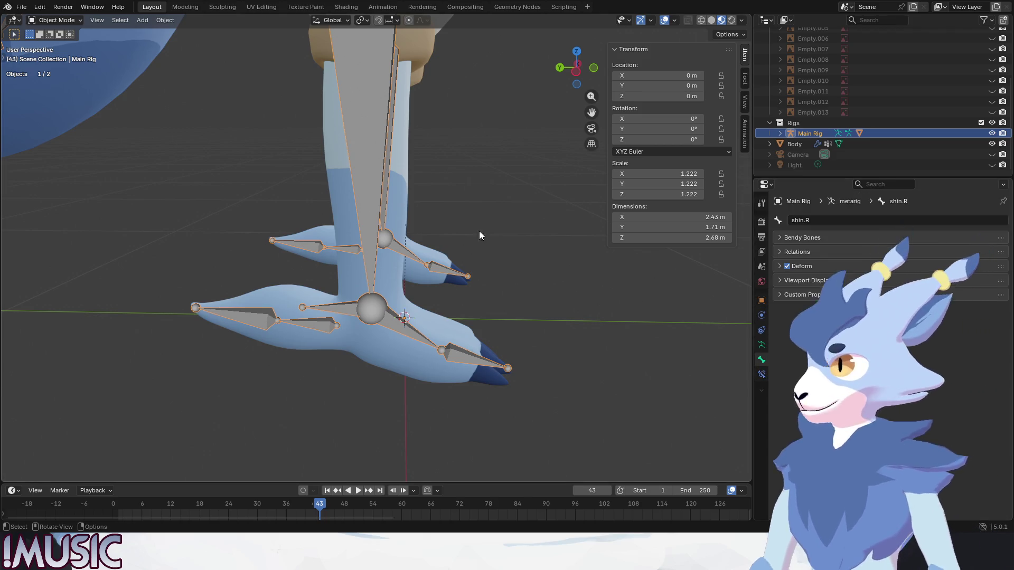
- In Edit Mode, select shin.R as the parent of shin.R.001, seen from the left
click(50, 20)
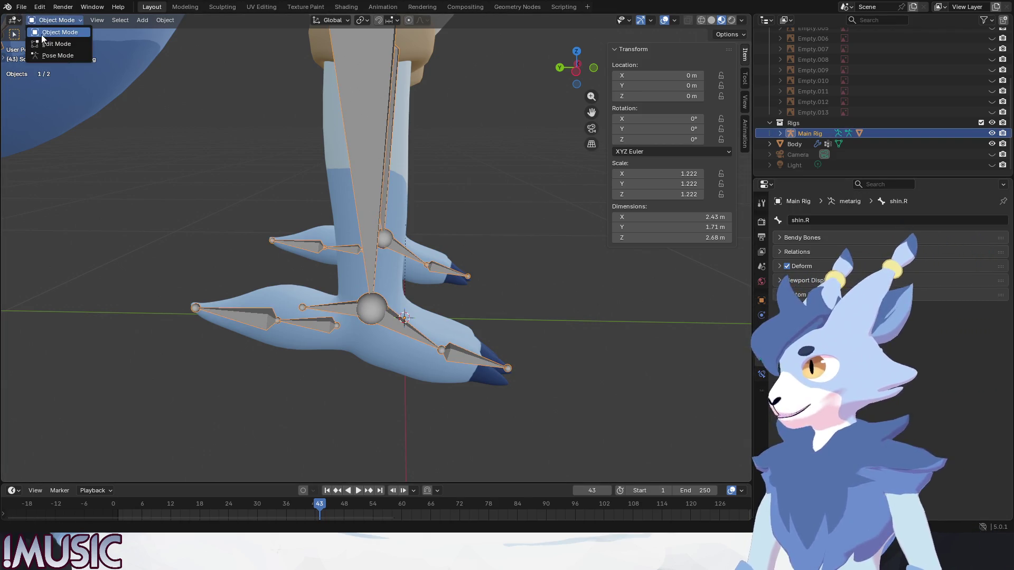
click(50, 41)
click(352, 308)
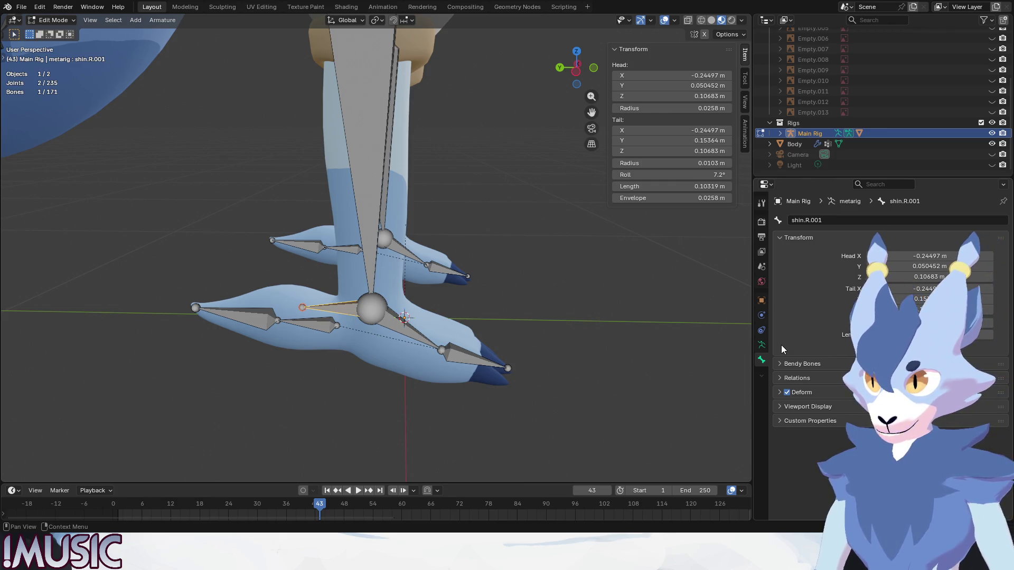
click(561, 310)
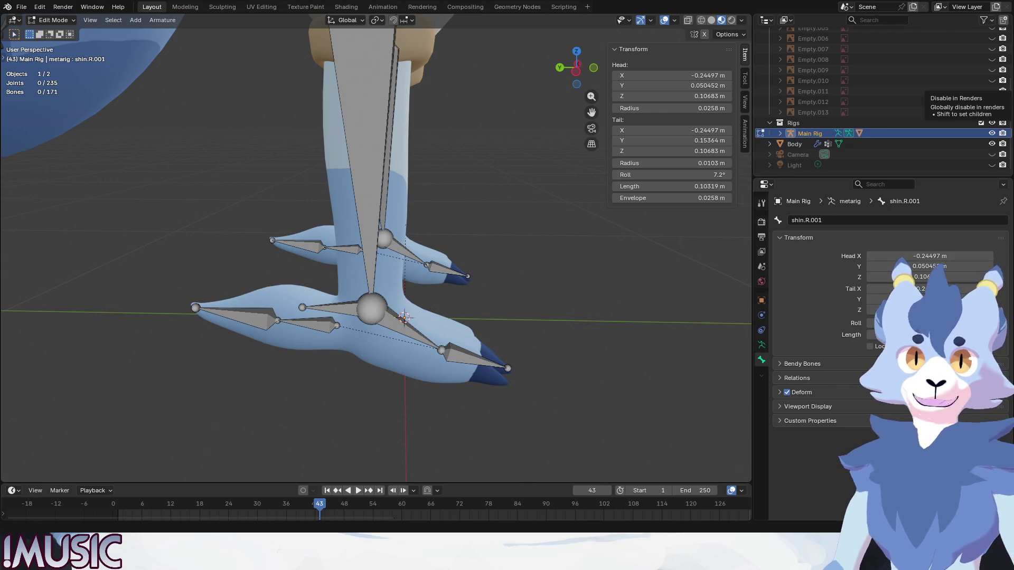
key(bracketleft)
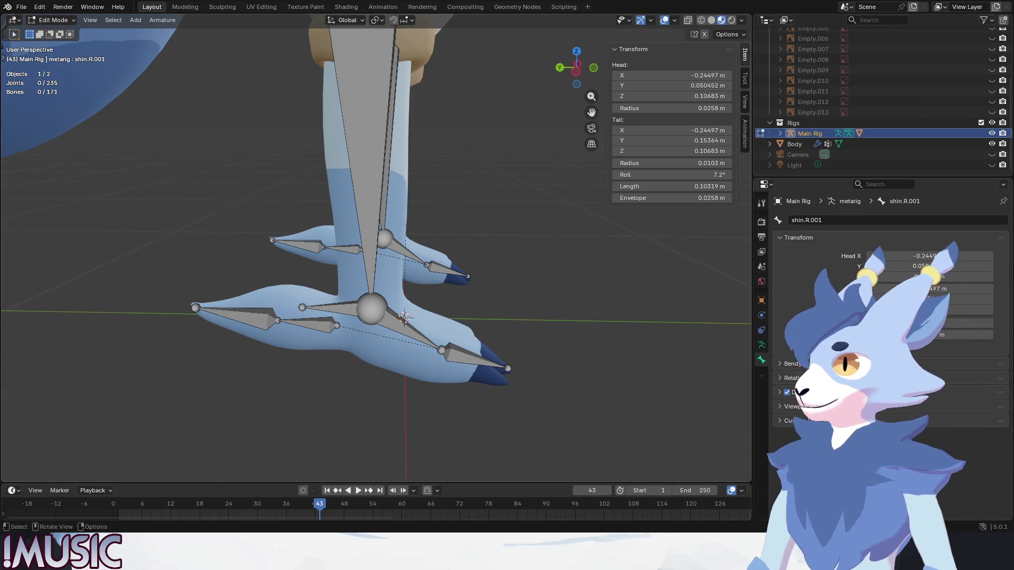
key(ctrl+KP_3)
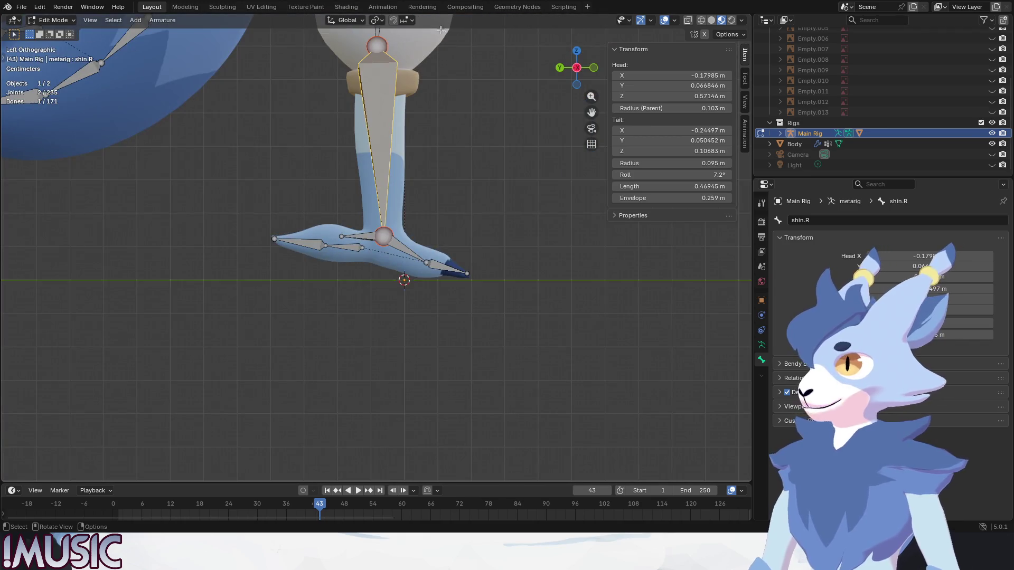
- Set the shin.R bone's Head Y to 0.030224 m
shift+middle_drag(503, 136, 420, 228)
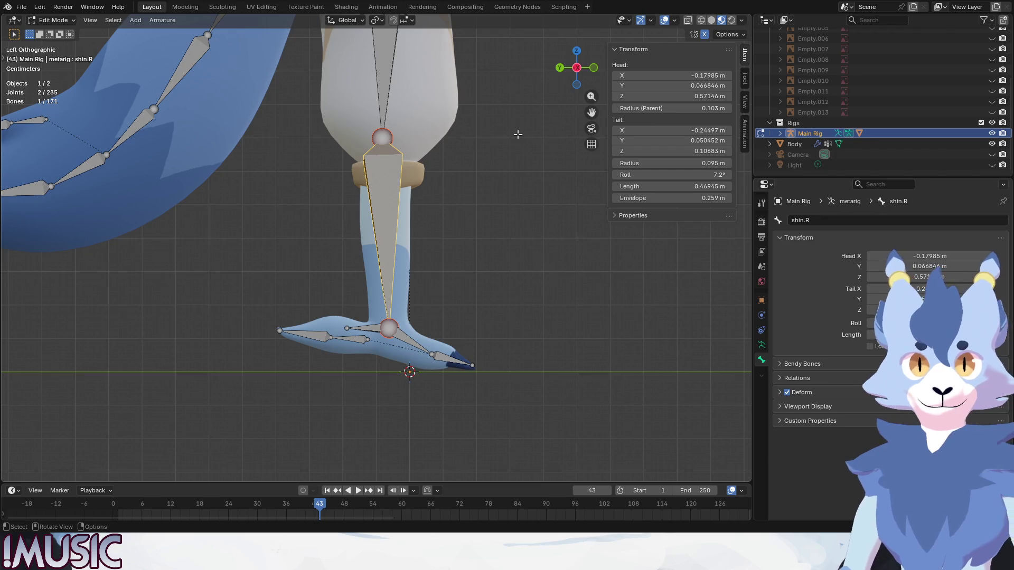
scroll(424, 143, down, 2)
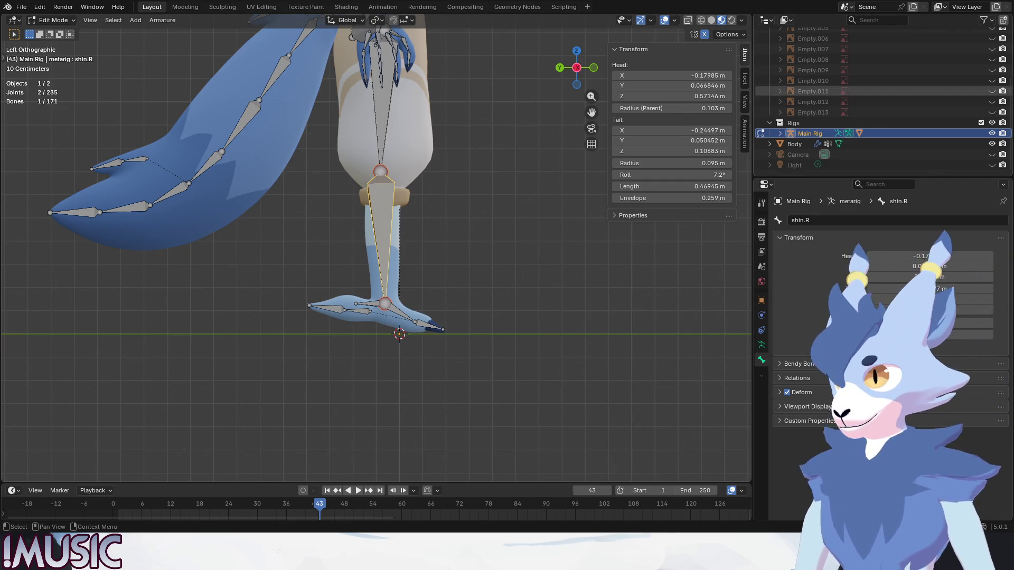
click(672, 85)
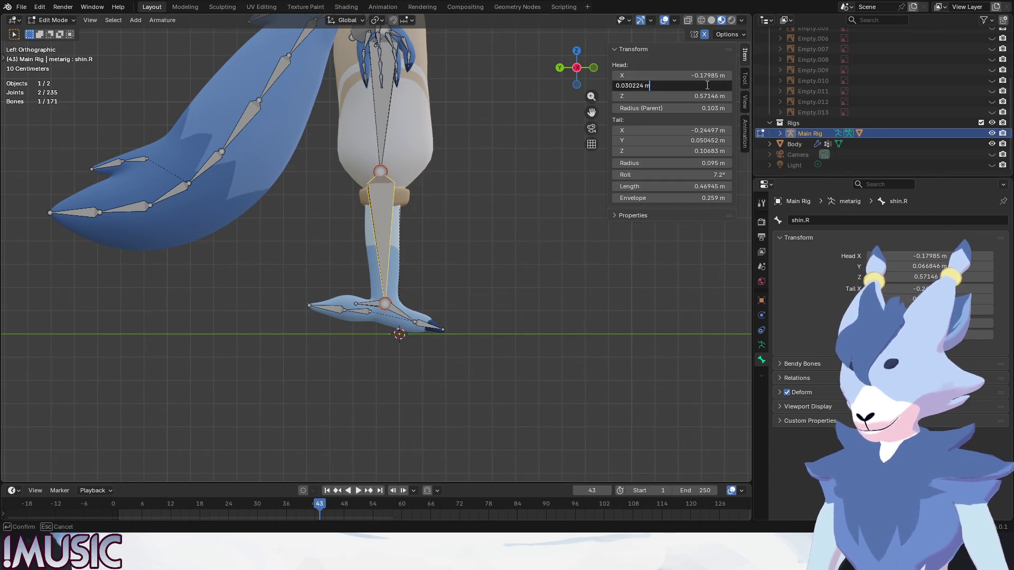
key(Return)
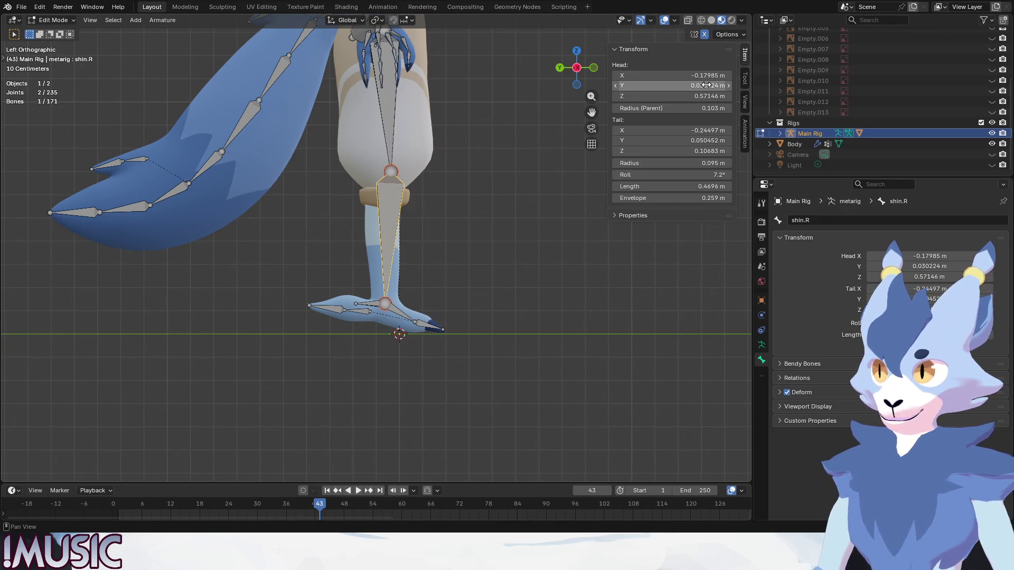
click(585, 300)
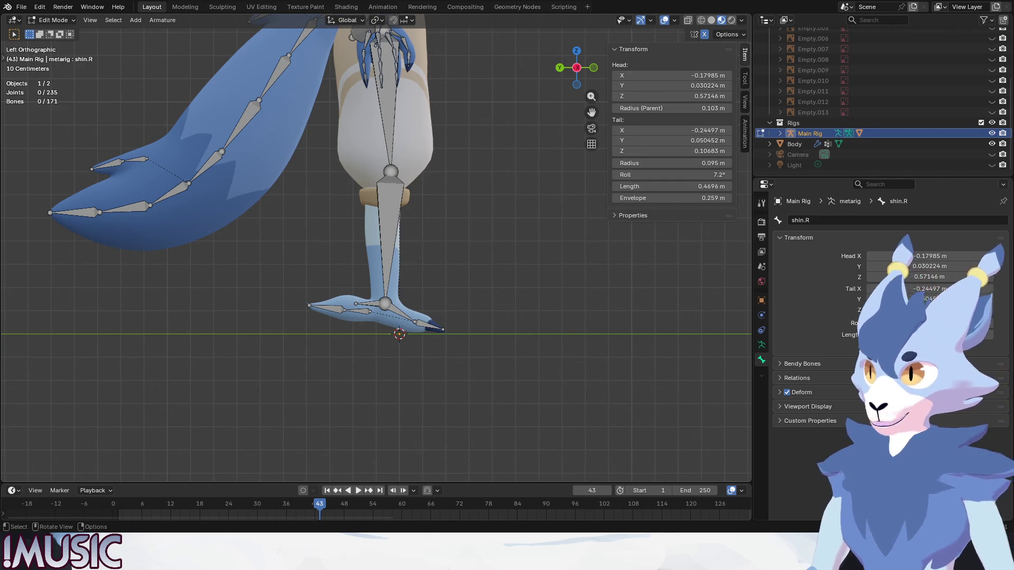
- Box-select the right foot's bones from the front view
key(KP_1)
key(b)
drag(282, 349, 216, 290)
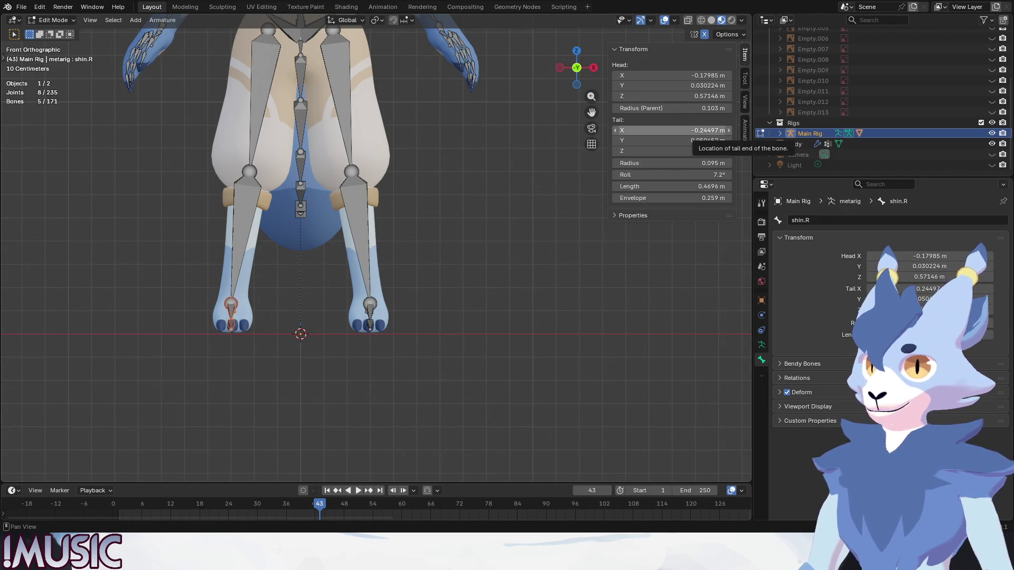
- Set shin.R Tail X and toe.R Head and Tail X to -0.234428, toe.R Head Y -0.054101
click(698, 131)
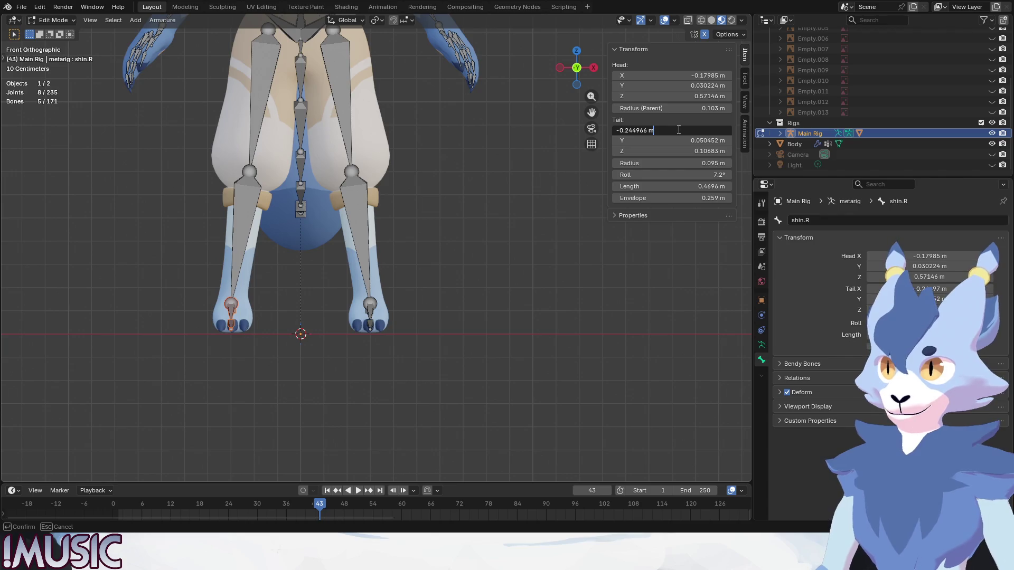
text(3443)
key(Return)
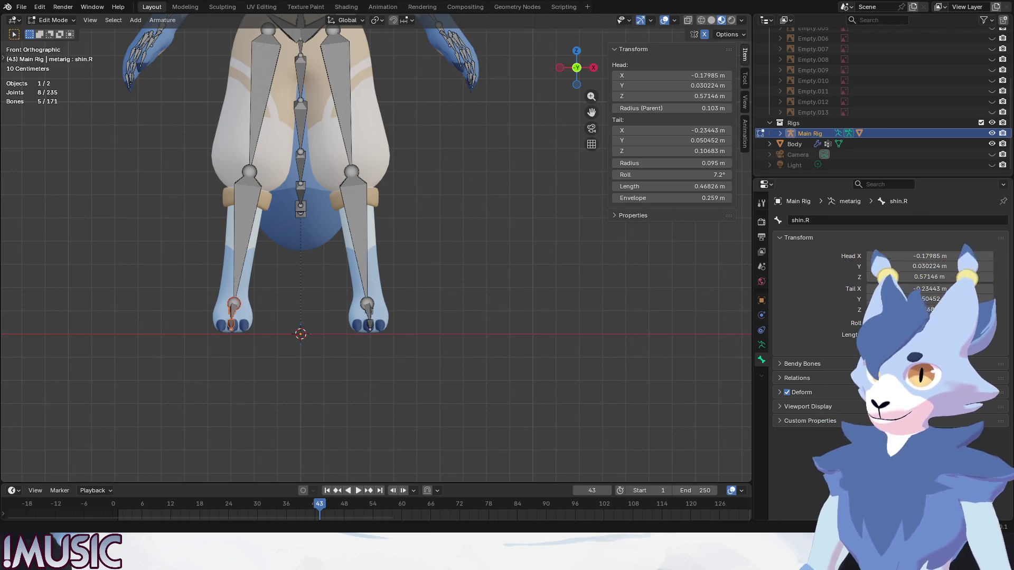
key(alt+a)
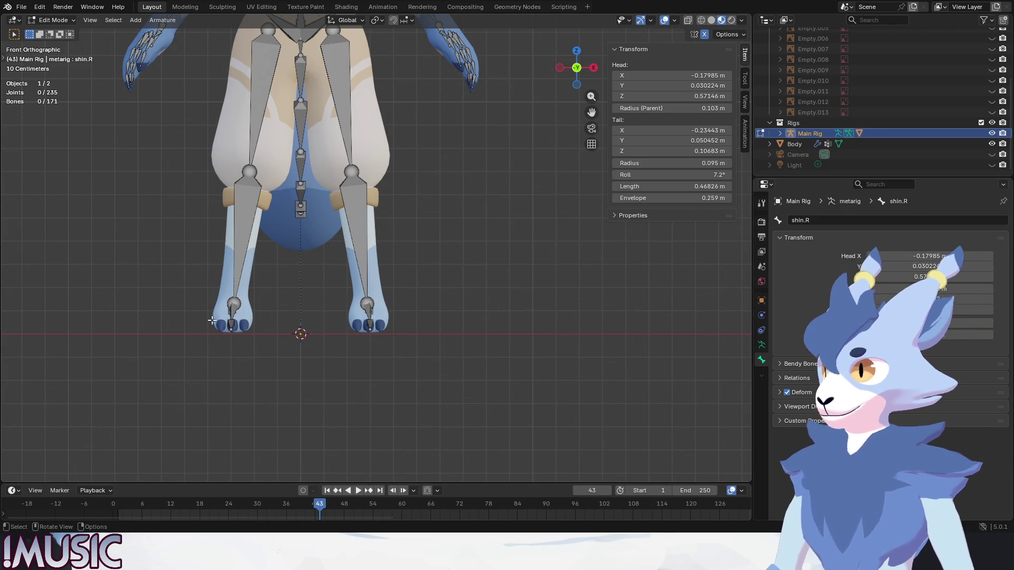
click(231, 322)
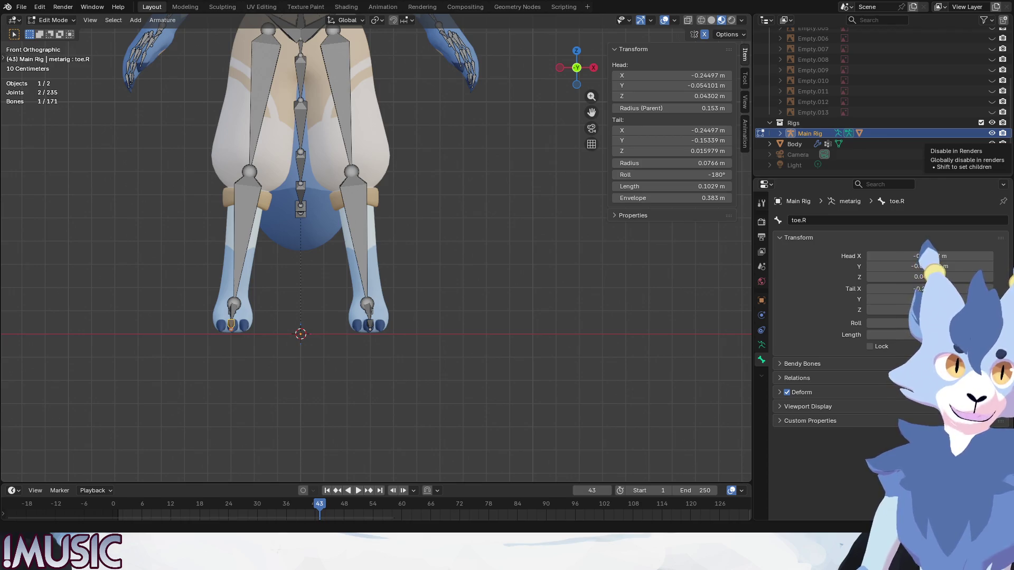
click(671, 75)
text(-0.234428 m)
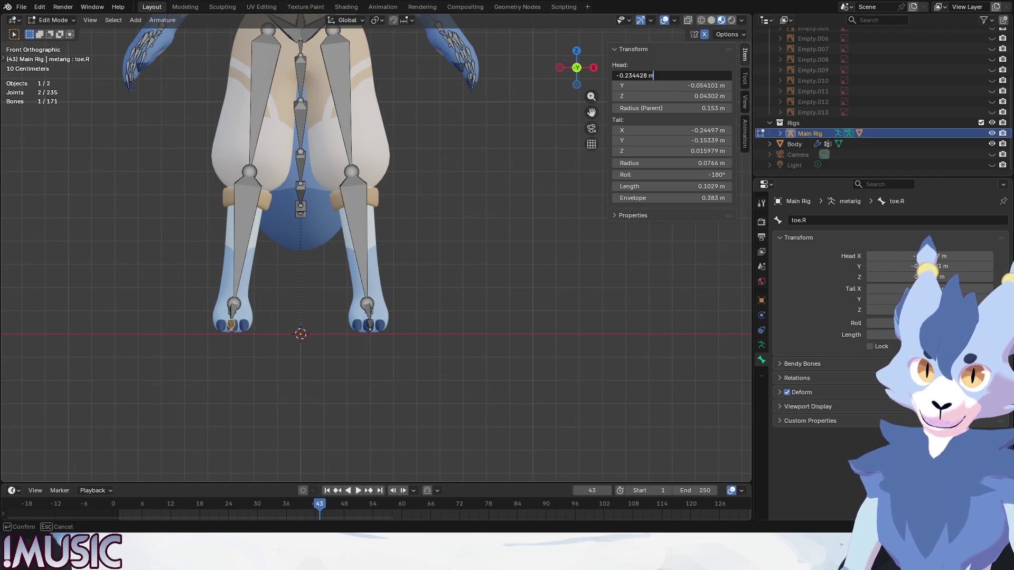
key(Tab)
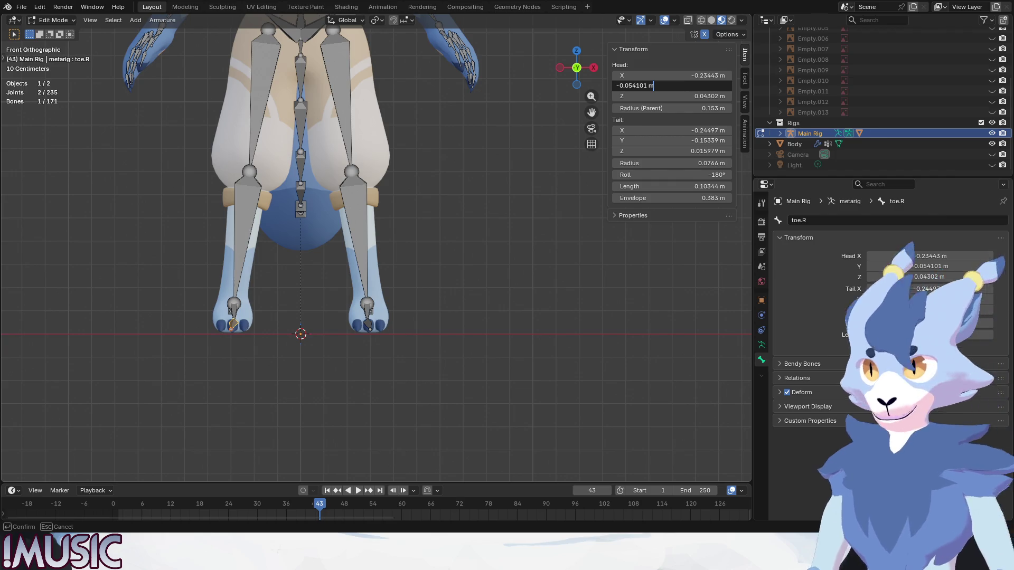
key(Return)
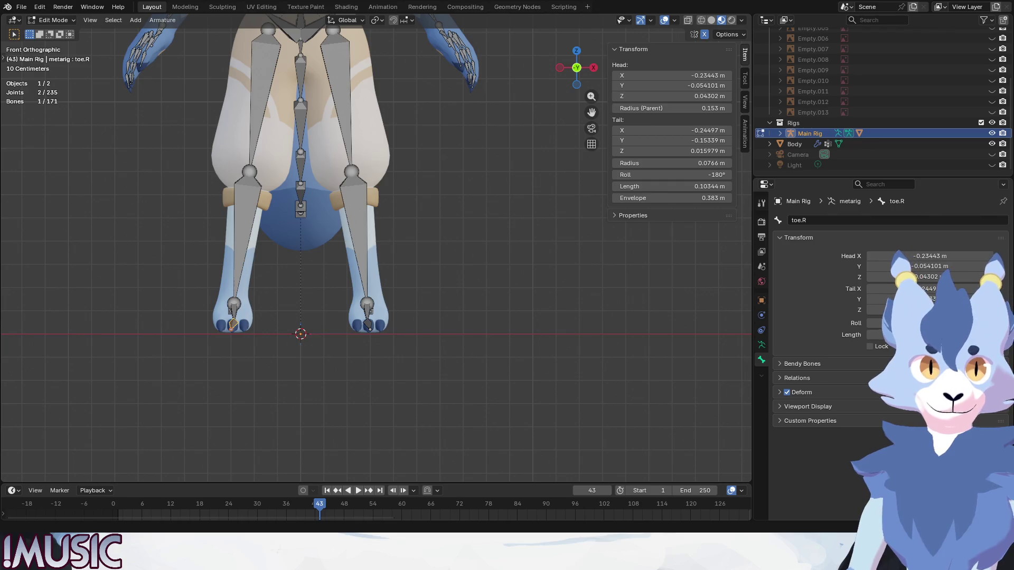
click(718, 132)
text(34428)
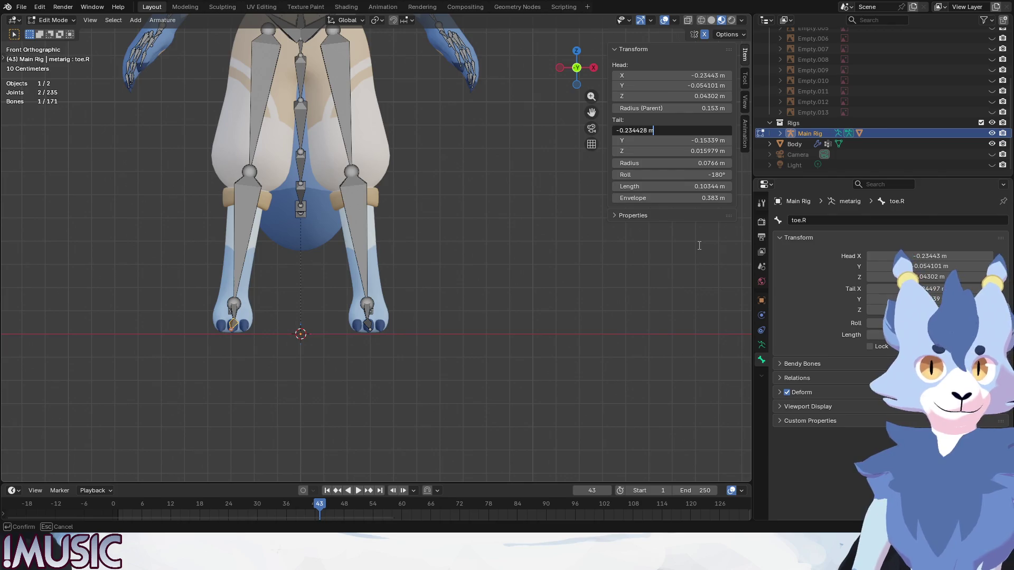
key(Return)
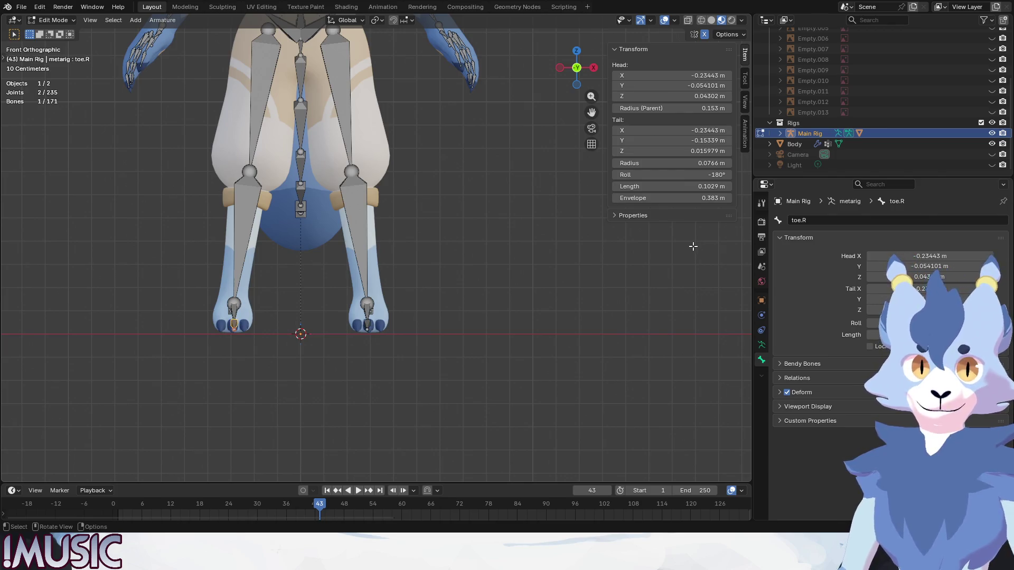
- Check the heel.02.R, foot.R and shin.R.001 bones of the right foot
click(239, 316)
scroll(239, 316, up, 4)
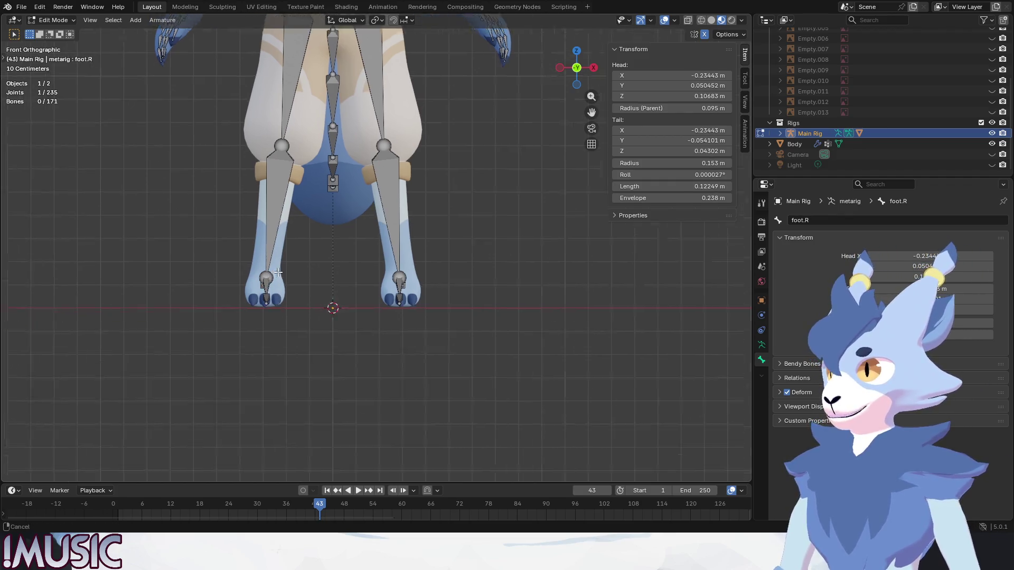
click(234, 283)
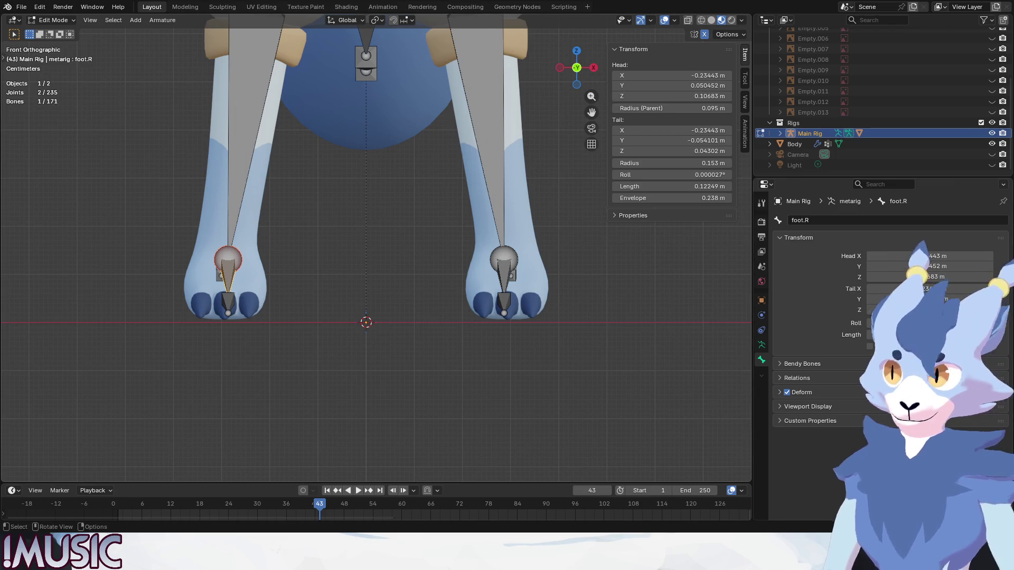
alt+middle_drag(296, 232, 256, 233)
click(257, 233)
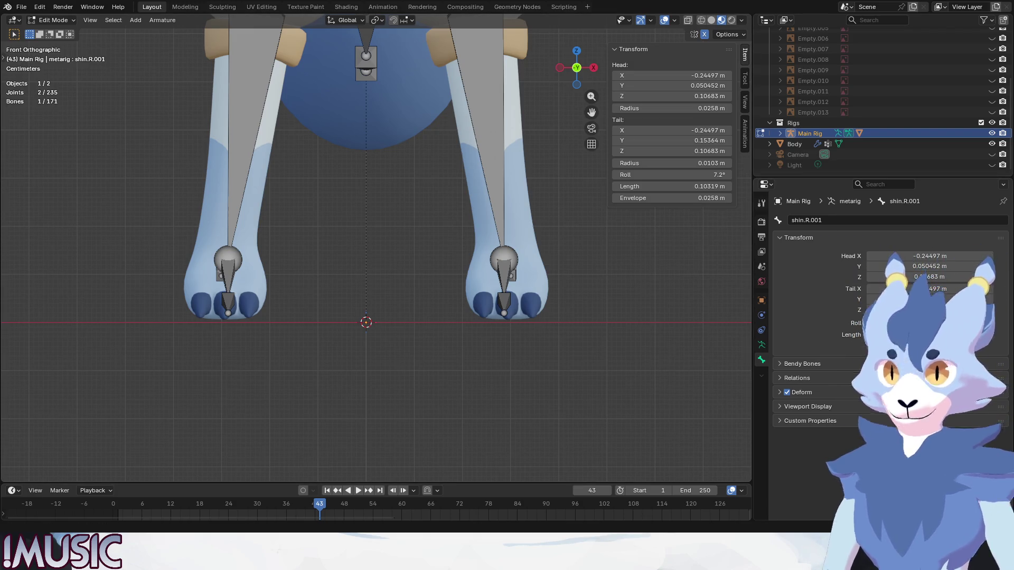
- Set shin.R.001's head X and tail X to -0.23443 m, then select the heel.02.R bone
click(671, 75)
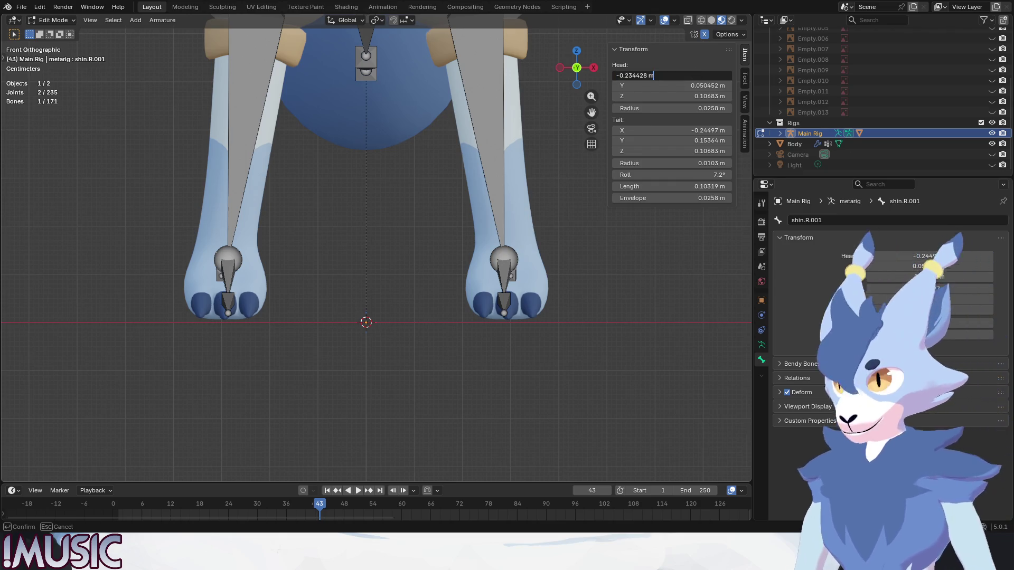
key(Return)
click(701, 130)
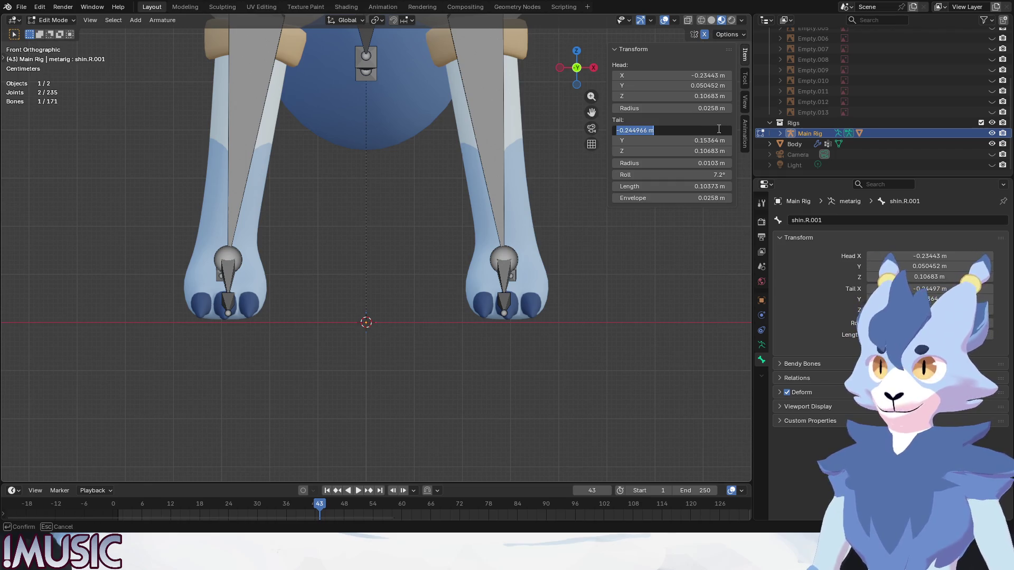
key(Return)
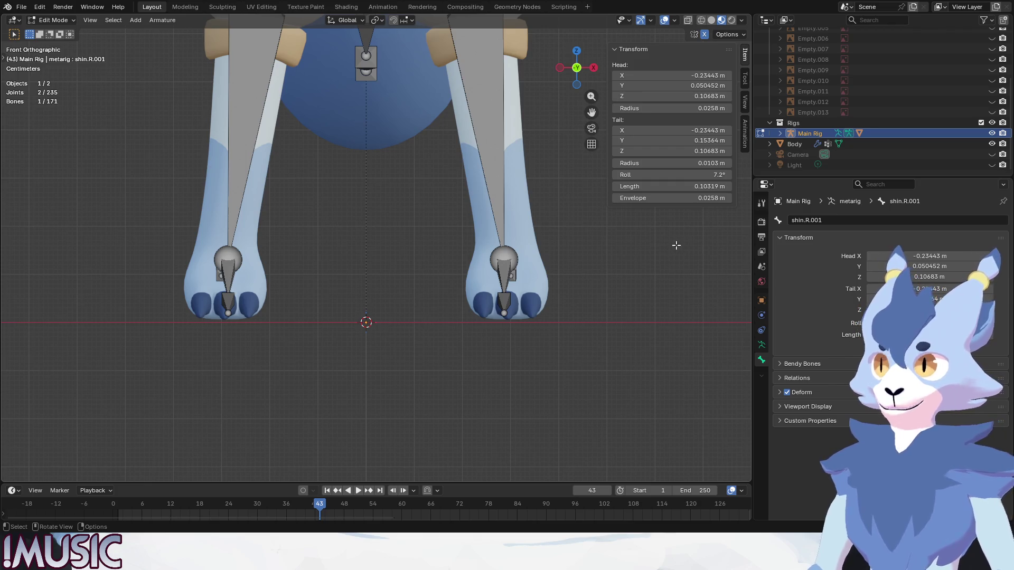
middle_drag(218, 267, 315, 237)
click(217, 281)
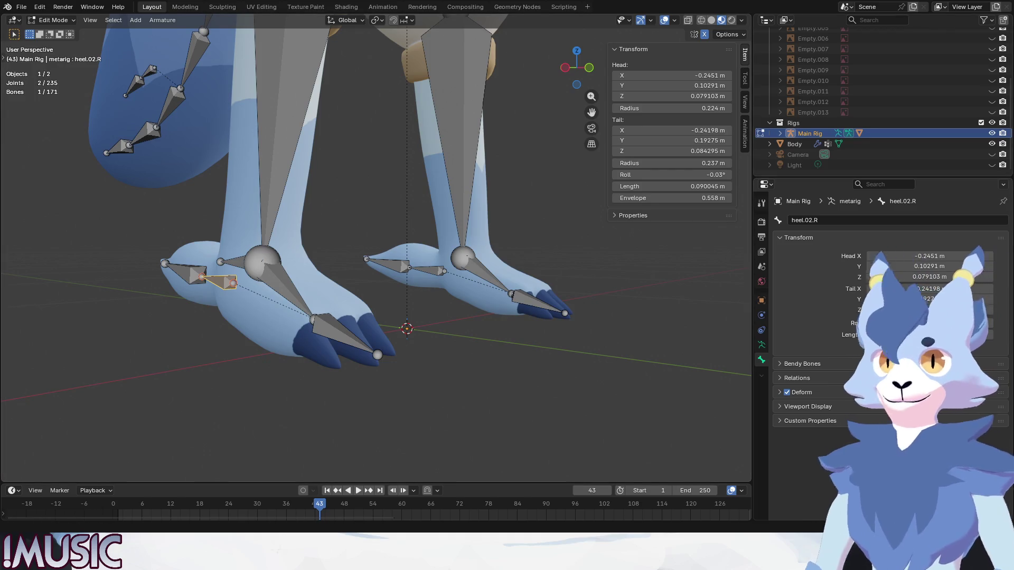
- Adjust the heel bone's head and tail X values, bringing its tail X to -0.22833 m
double_click(691, 76)
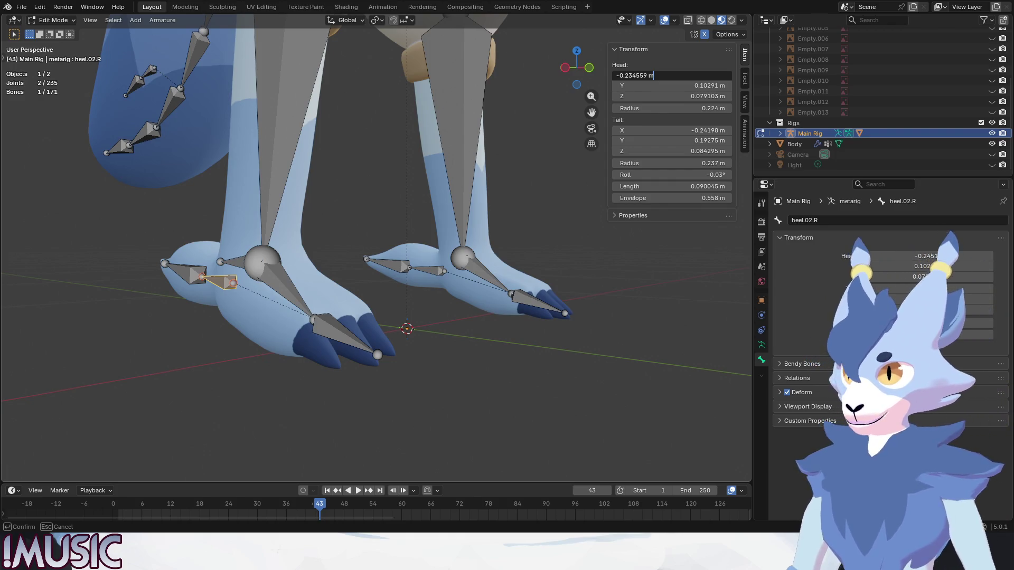
key(Return)
double_click(702, 130)
key(Return)
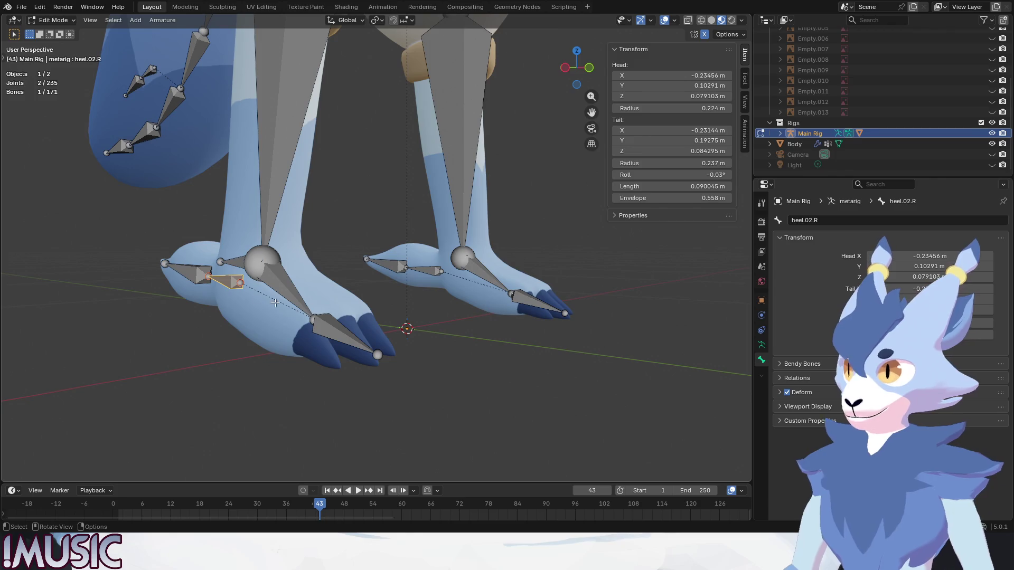
key(e)
key(Return)
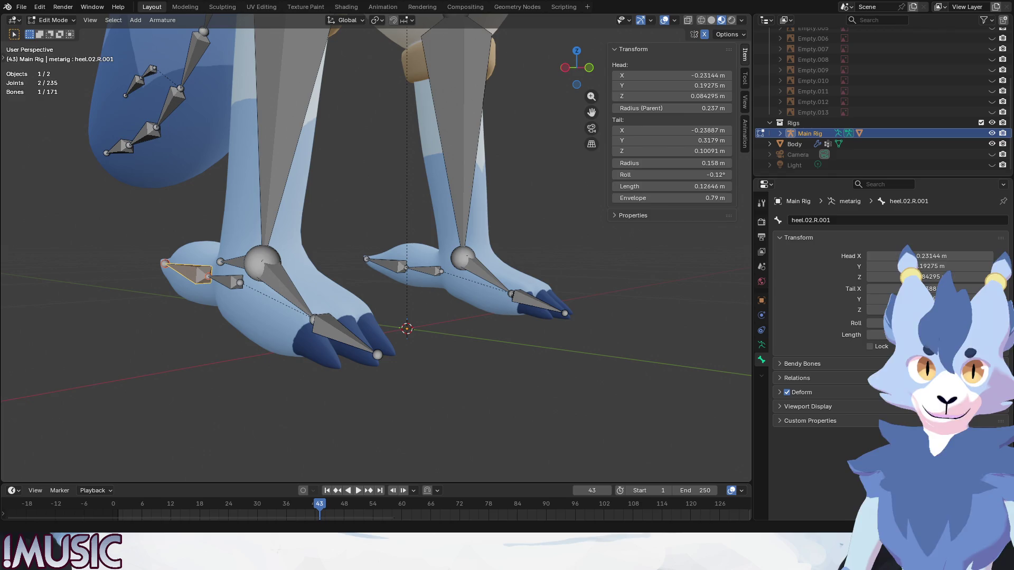
double_click(701, 130)
text(2832)
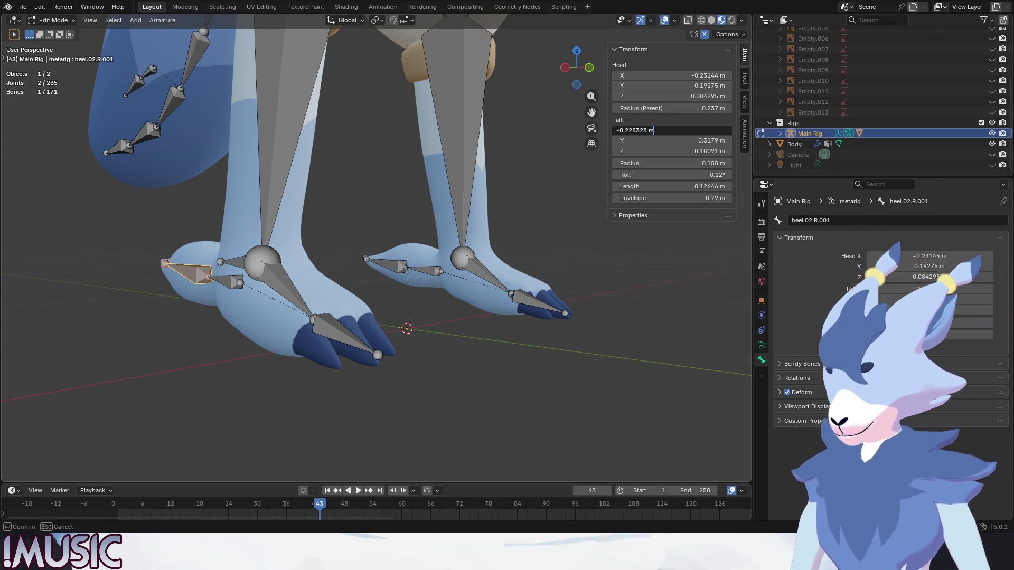
key(Return)
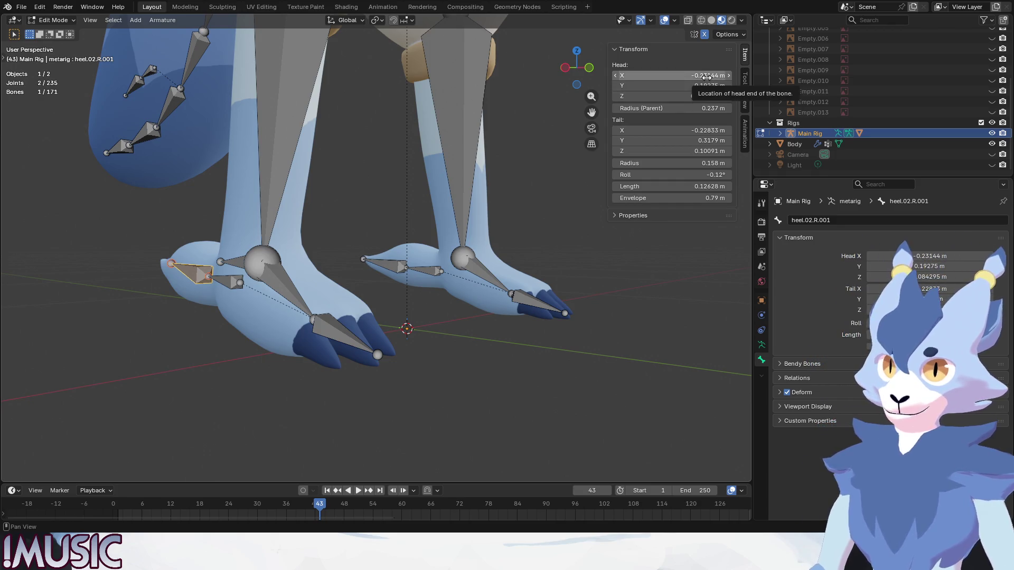
double_click(706, 76)
key(Return)
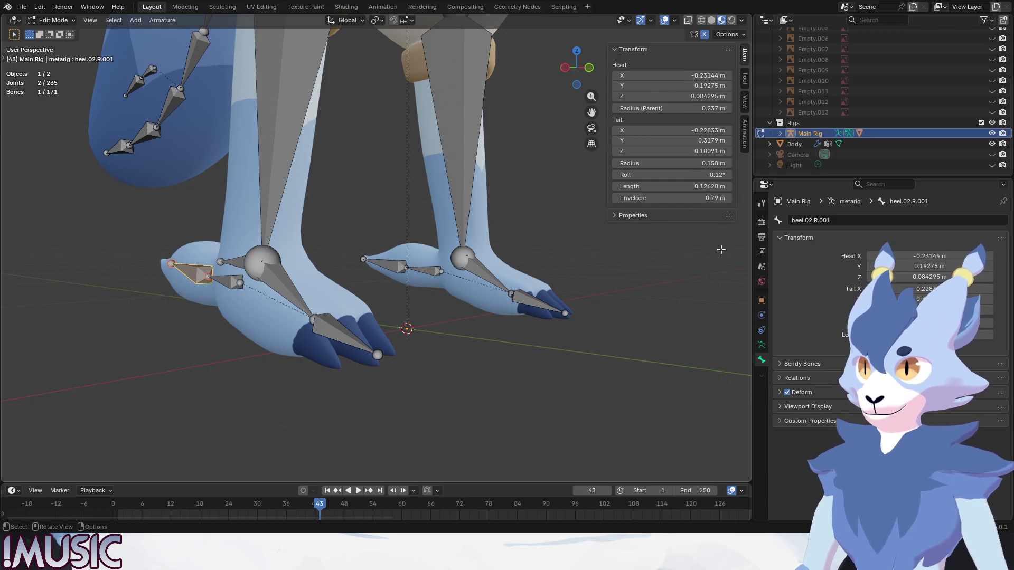
- Clear the selection, switch to Front view and box-select the bones of both feet
key(alt+a)
key(KP_1)
drag(313, 356, 178, 280)
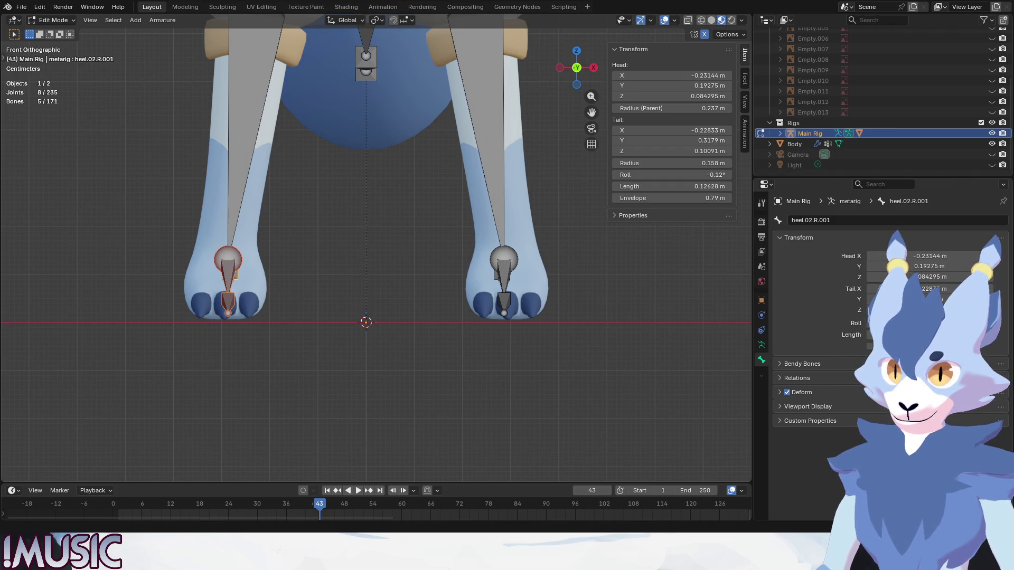
click(228, 273)
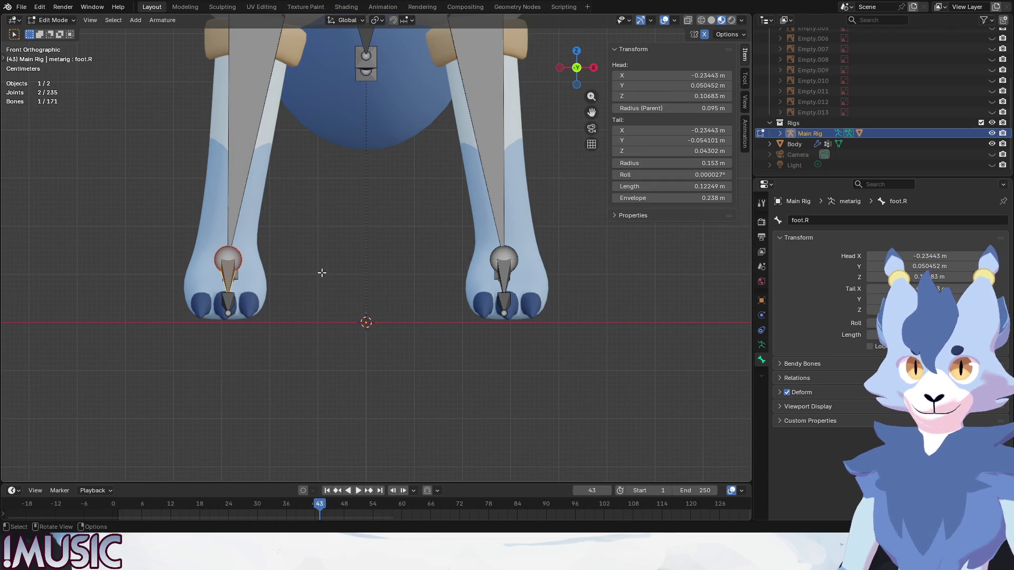
click(317, 290)
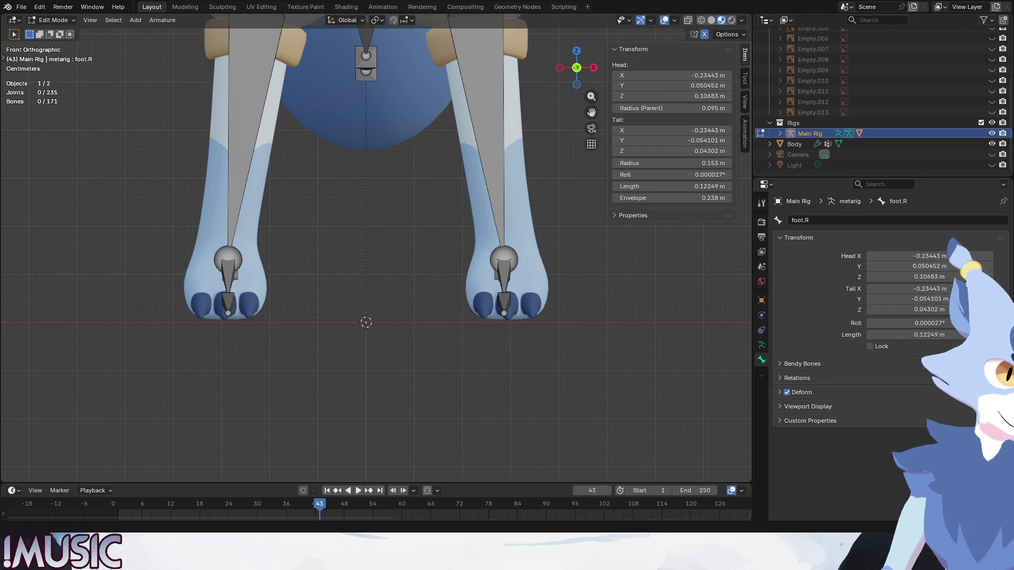
- Get a close left-side view of the right foot and select the shin.R.001 bone
scroll(503, 321, down, 3)
middle_drag(370, 296, 503, 322)
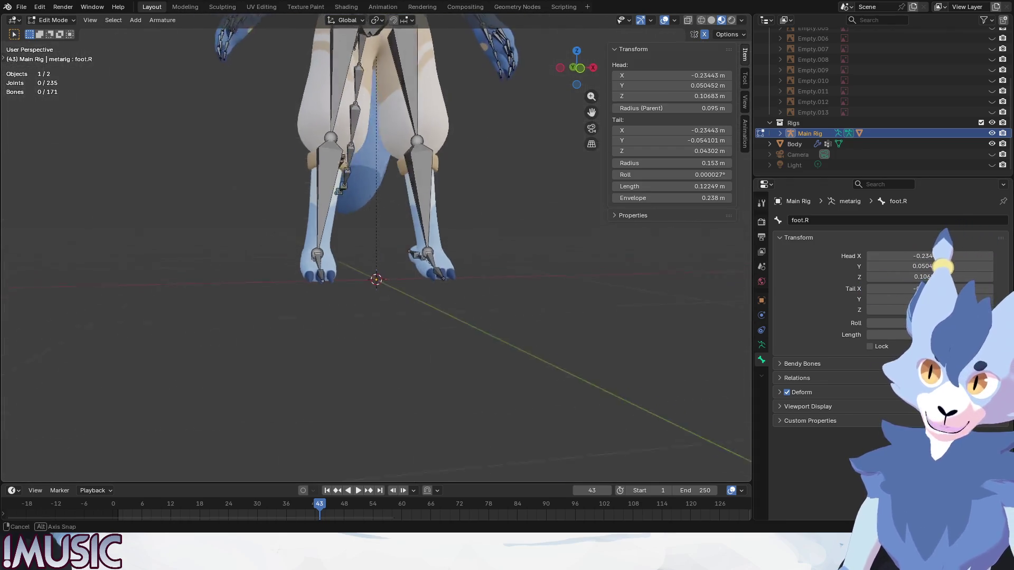
scroll(503, 321, down, 3)
key(ctrl+KP_3)
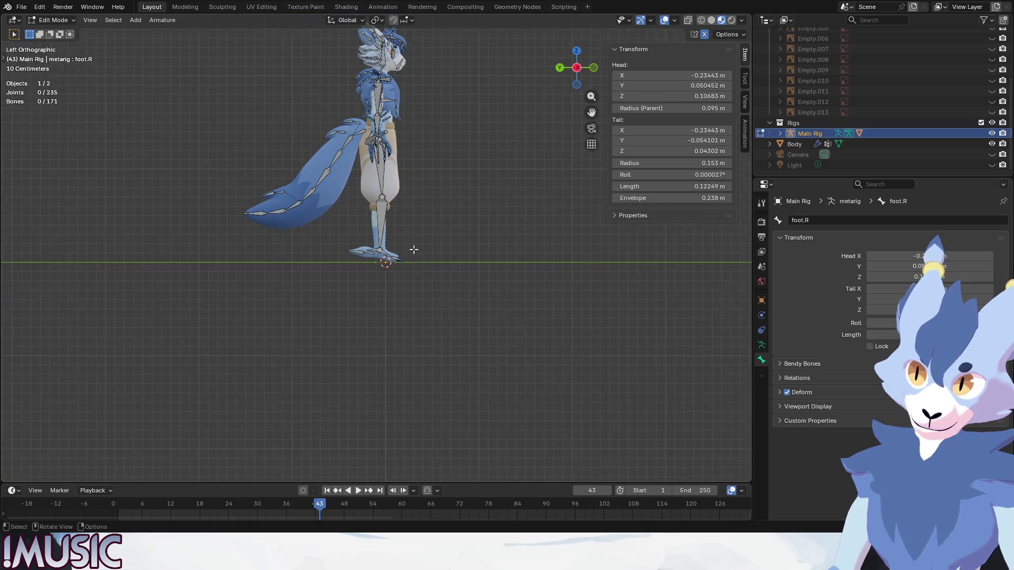
scroll(415, 260, up, 7)
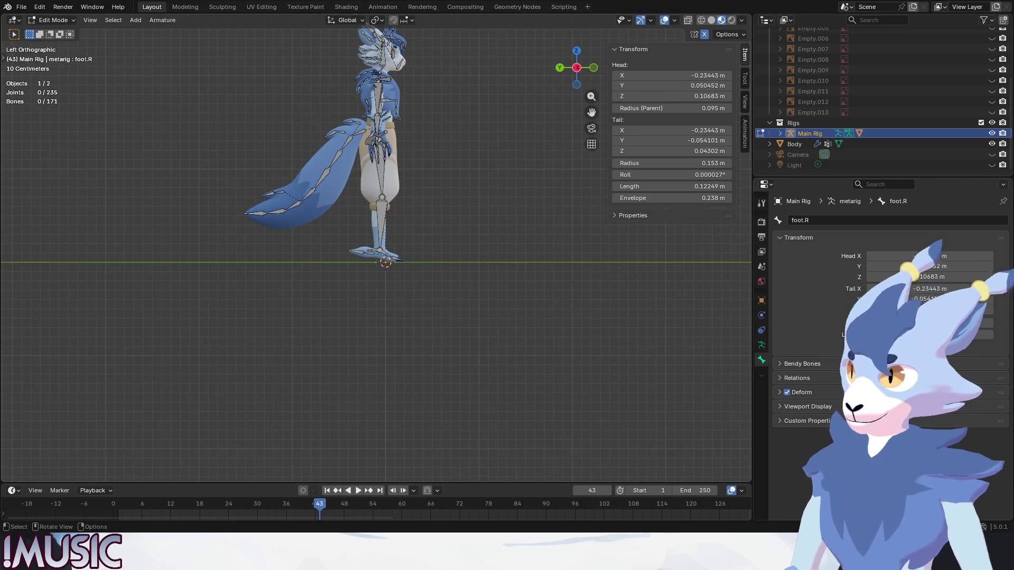
click(415, 261)
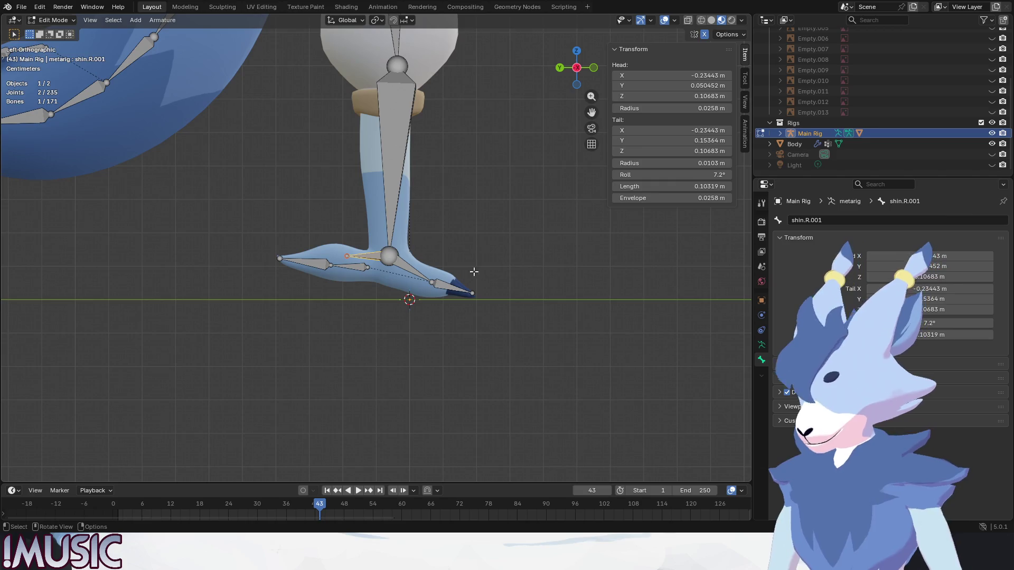
- Duplicate the heel bone, discard the copy, and switch the armature into Pose Mode
key(shift+d)
click(296, 201)
key(Delete)
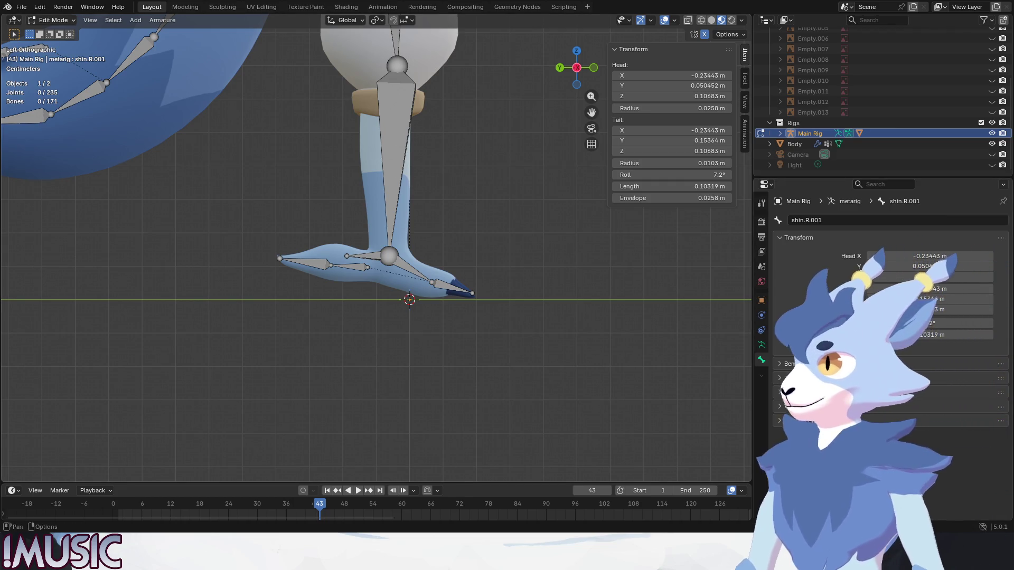
click(67, 21)
click(54, 55)
- Add an IK bone constraint to the right shin bone shin.R
click(396, 158)
click(762, 375)
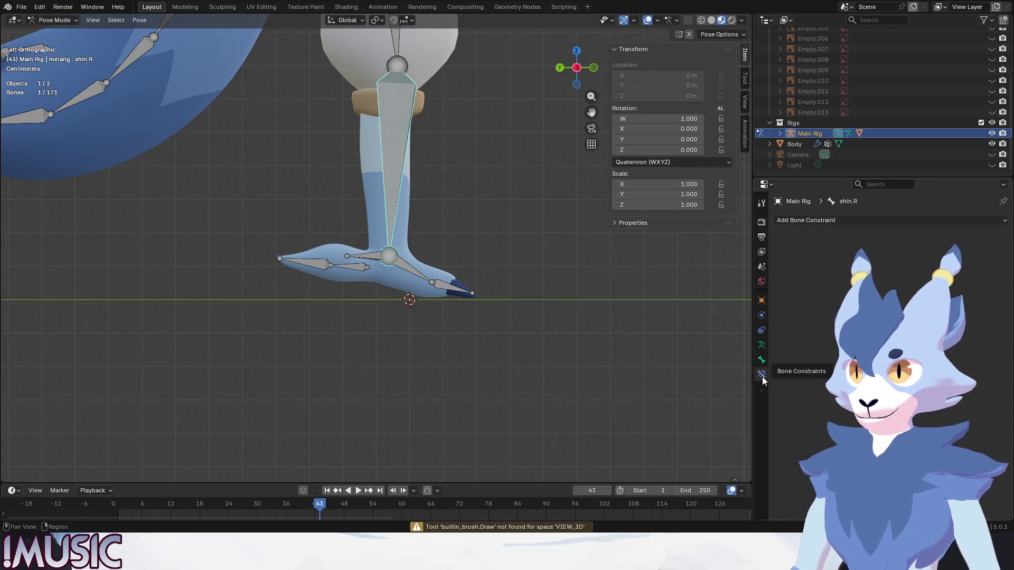
click(792, 220)
click(856, 272)
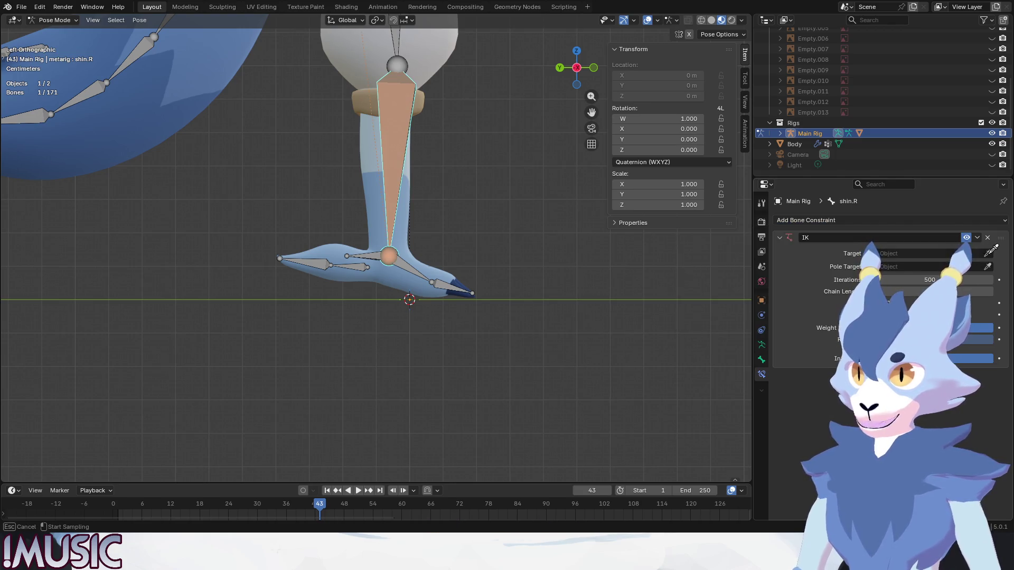
- Set the IK target to Main Rig with shin.R.001 as the target bone
click(390, 116)
click(988, 266)
click(389, 257)
middle_drag(391, 263, 376, 253)
click(987, 267)
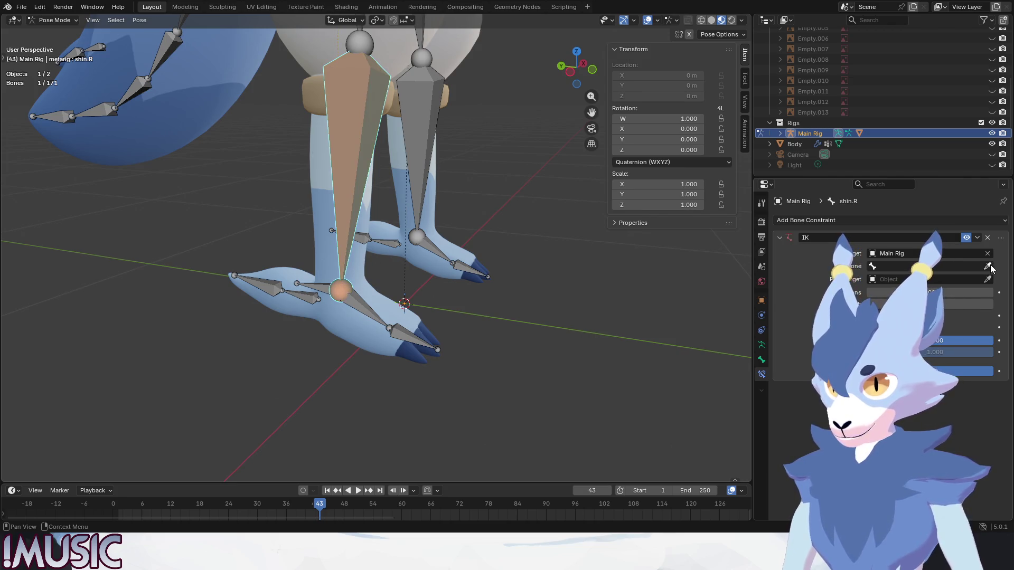
click(988, 267)
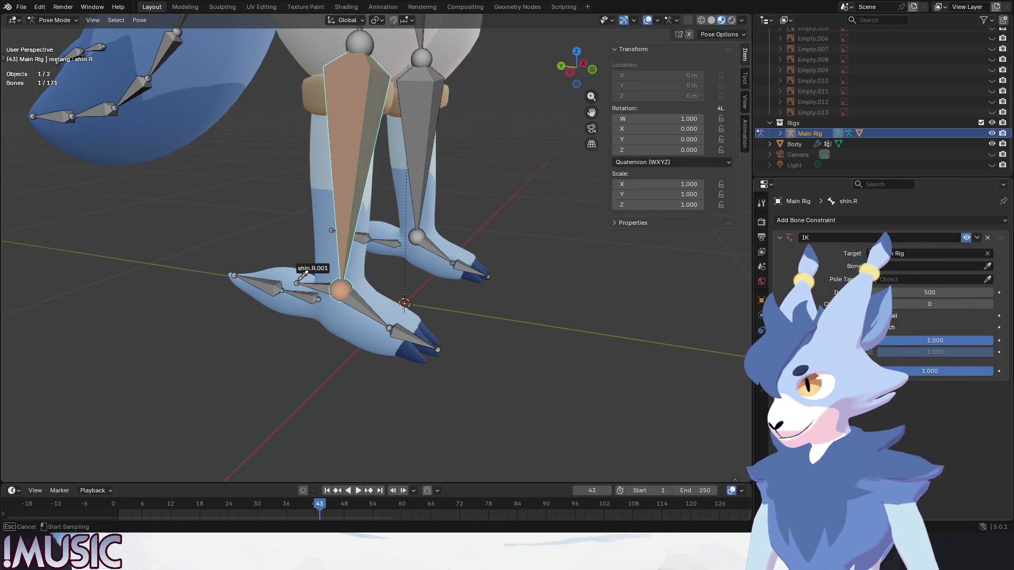
click(301, 277)
click(317, 286)
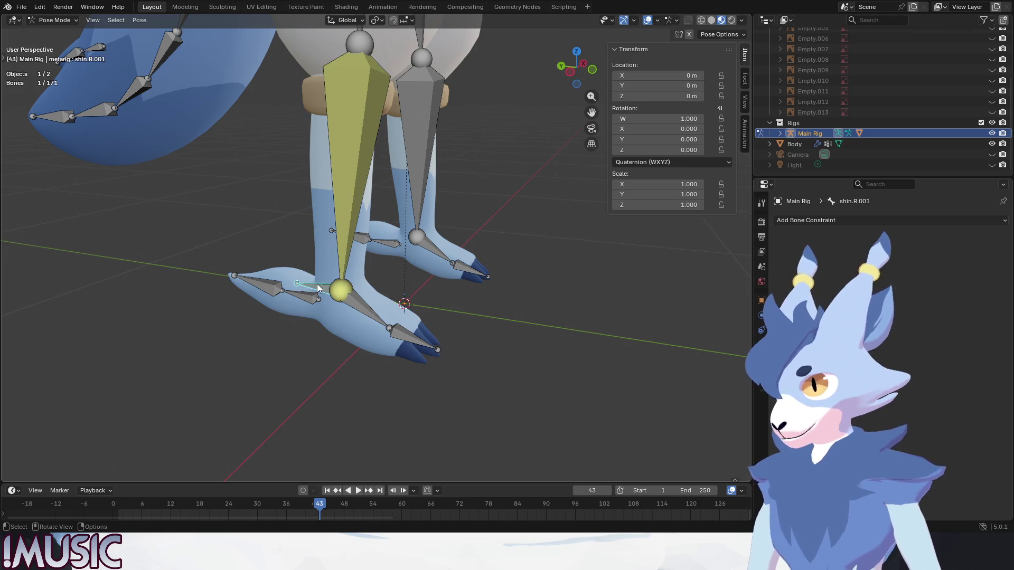
right_click(316, 284)
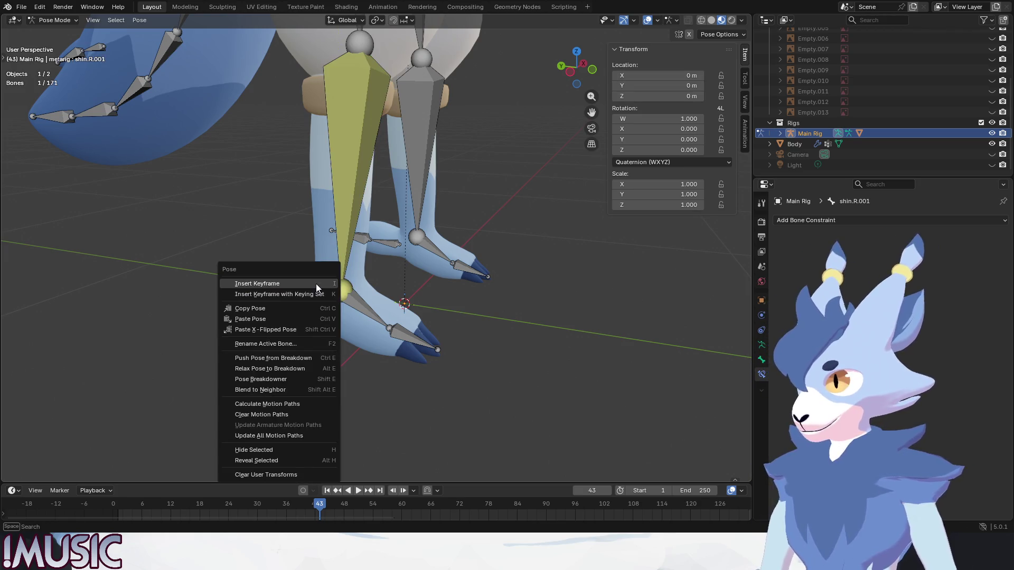
- Rename the heel bone shin.R.001 to shin_IK.R
key(Escape)
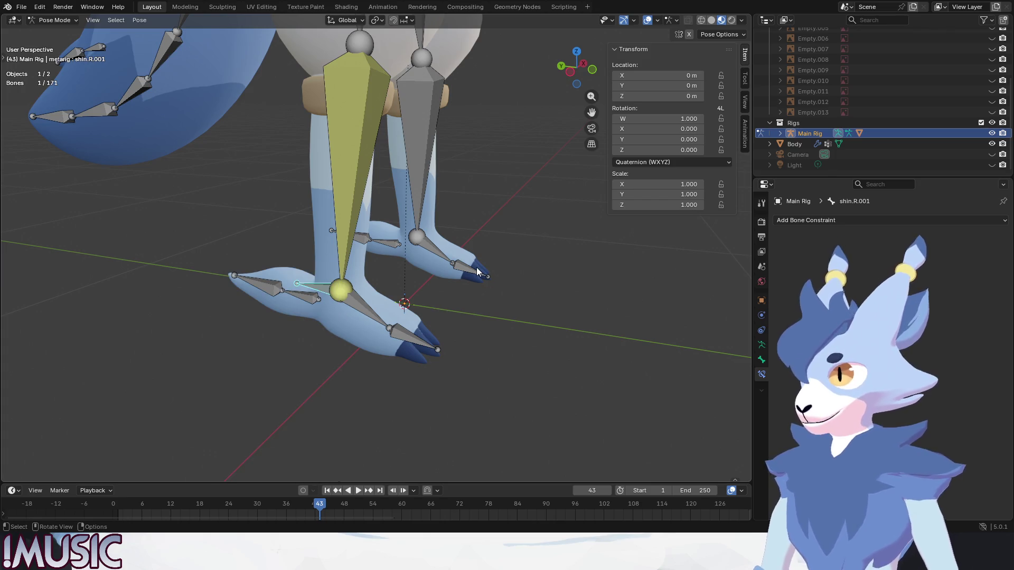
key(F2)
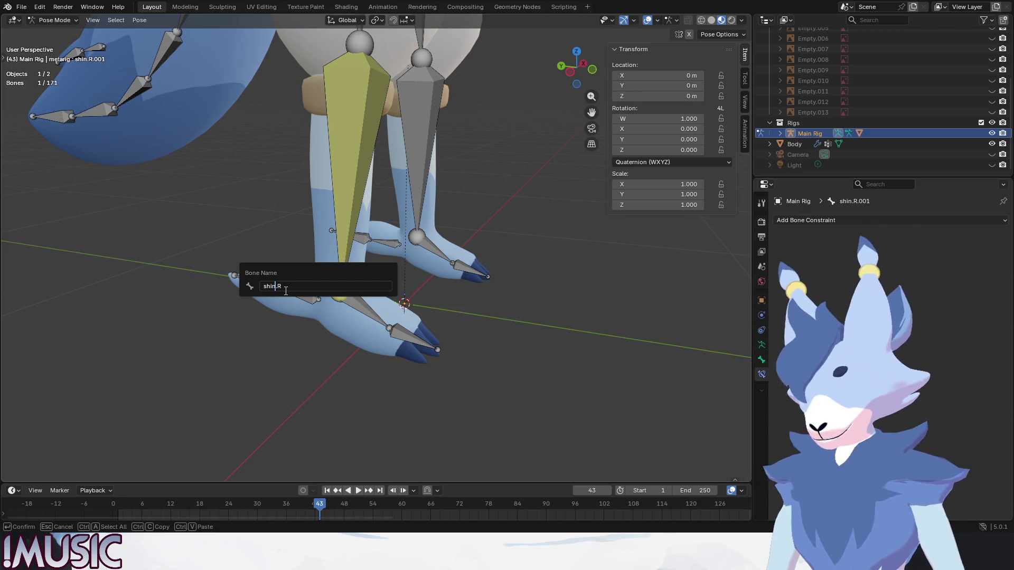
text(.)
key(BackSpace)
key(BackSpace)
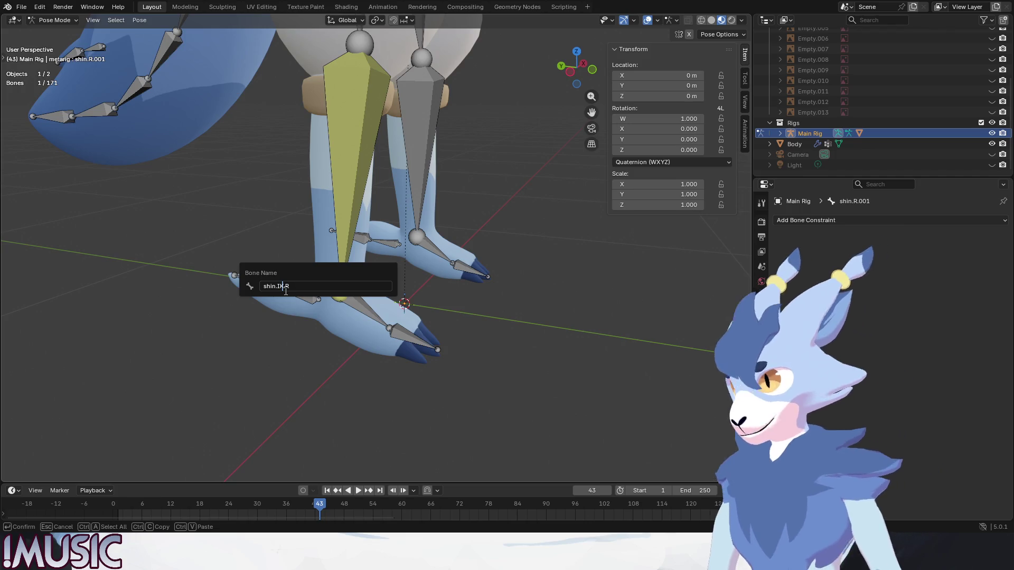
text(IK)
key(Left)
key(Left)
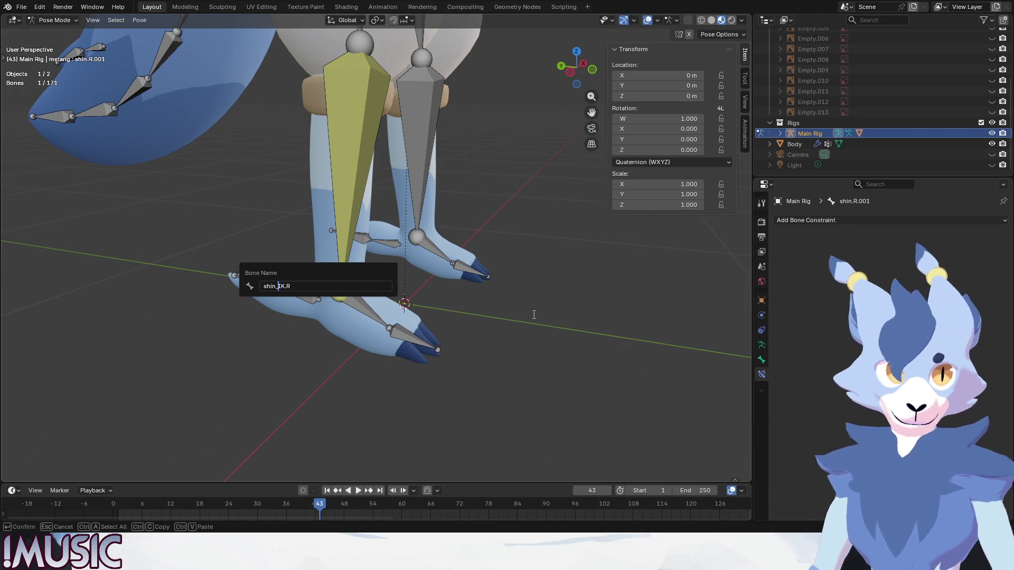
key(Return)
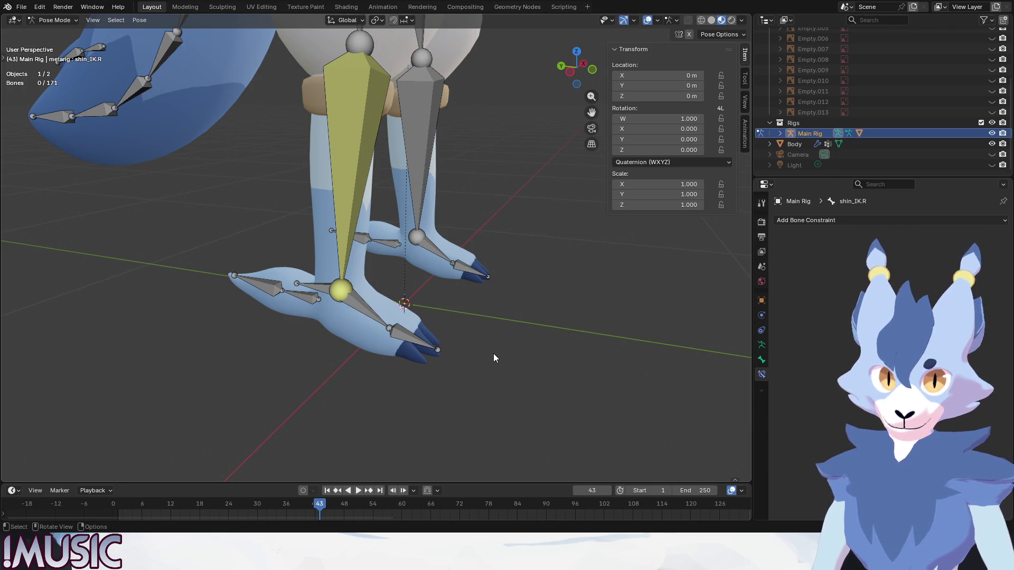
key(ctrl+KP_3)
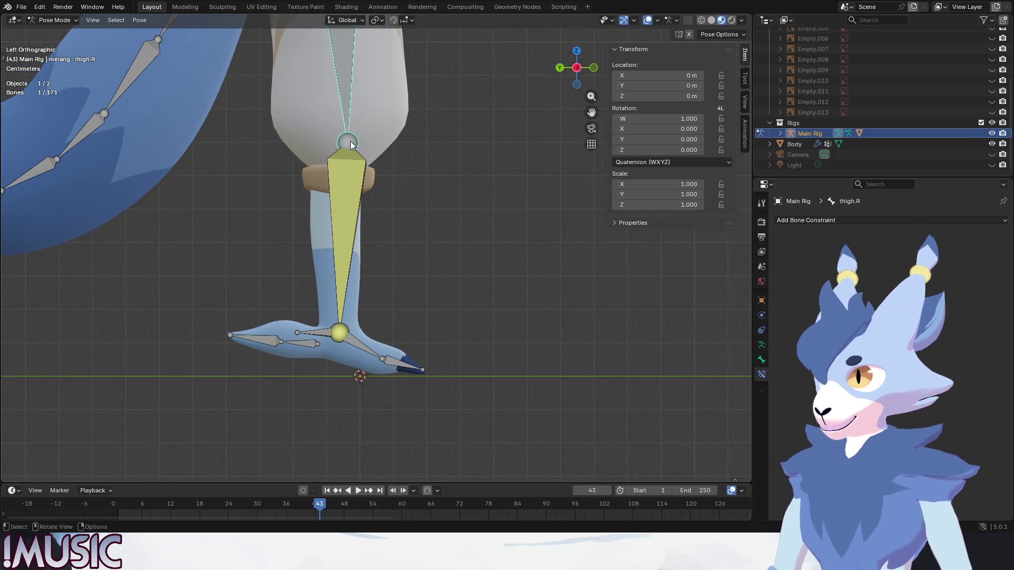
- In Edit Mode, extrude a new bone along Y from the right knee
key(alt+a)
click(46, 21)
click(50, 40)
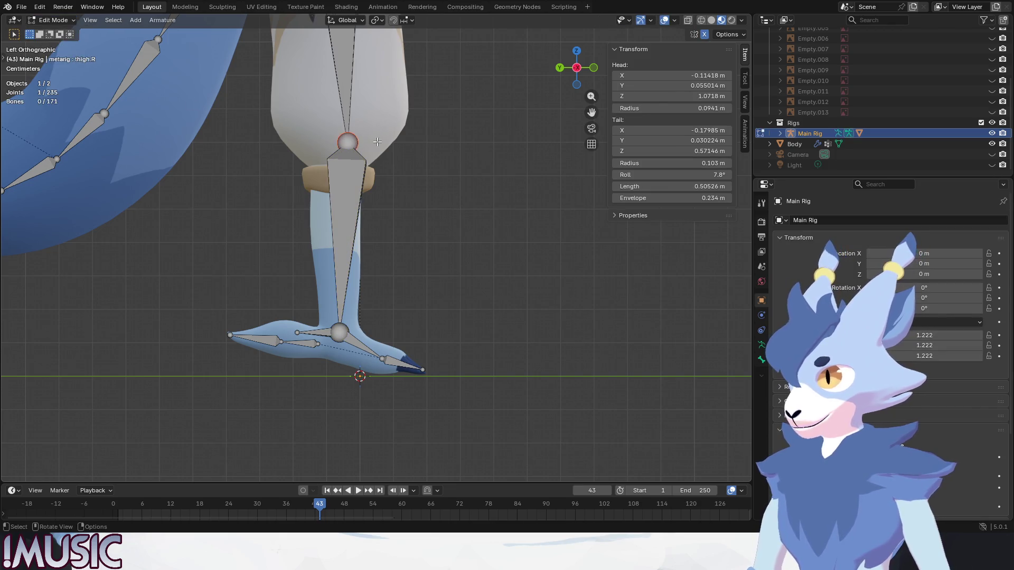
key(shift+e)
key(x)
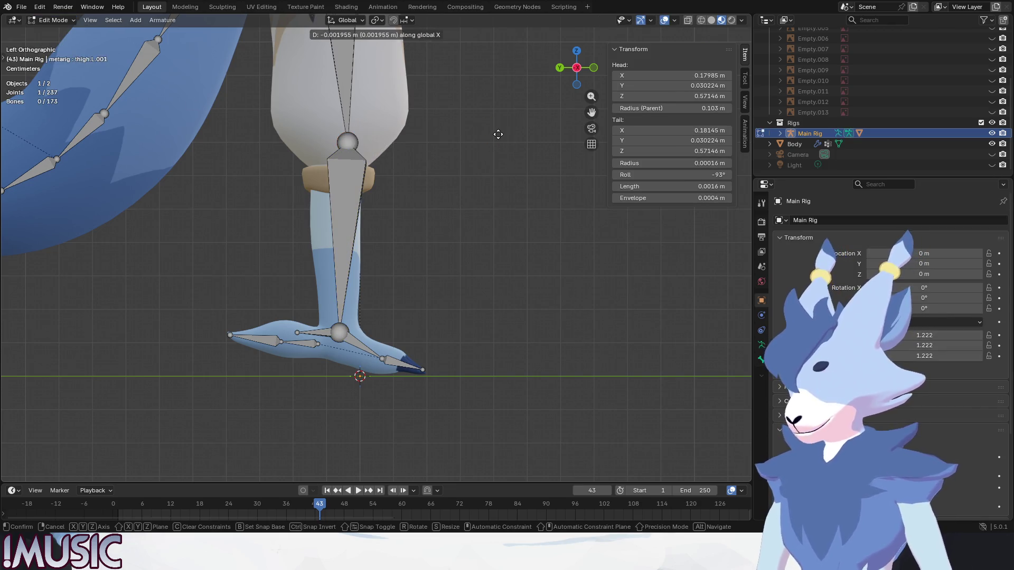
key(y)
click(436, 142)
- Clear thigh.R.001's parent and move it out along the Y axis
click(366, 144)
key(alt+p)
click(365, 144)
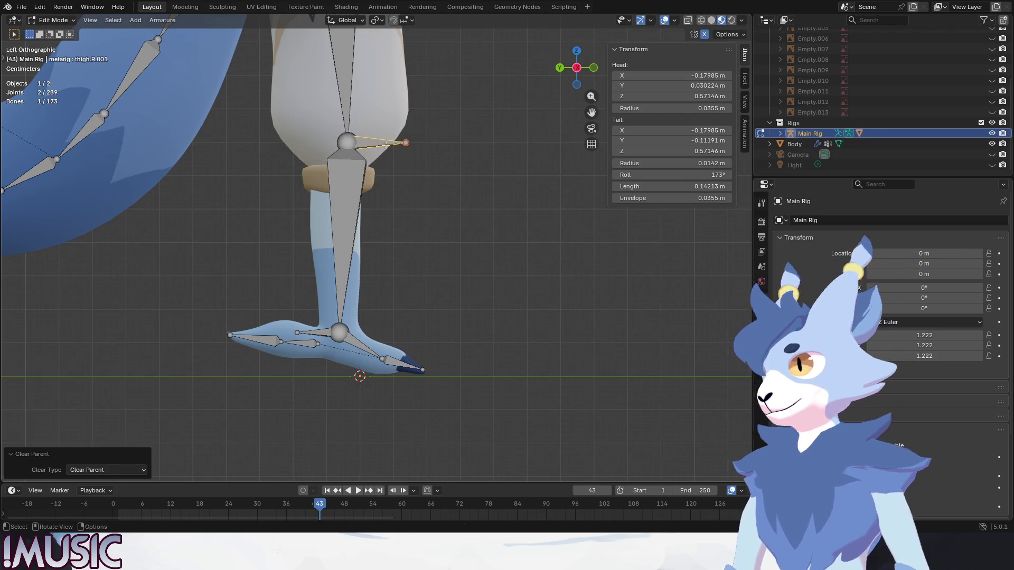
key(g)
key(y)
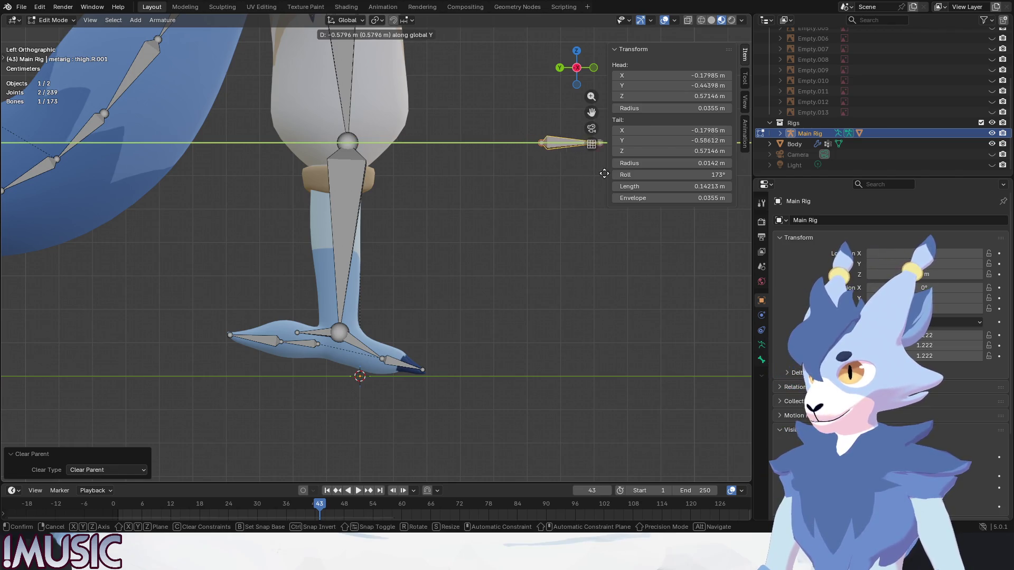
click(689, 263)
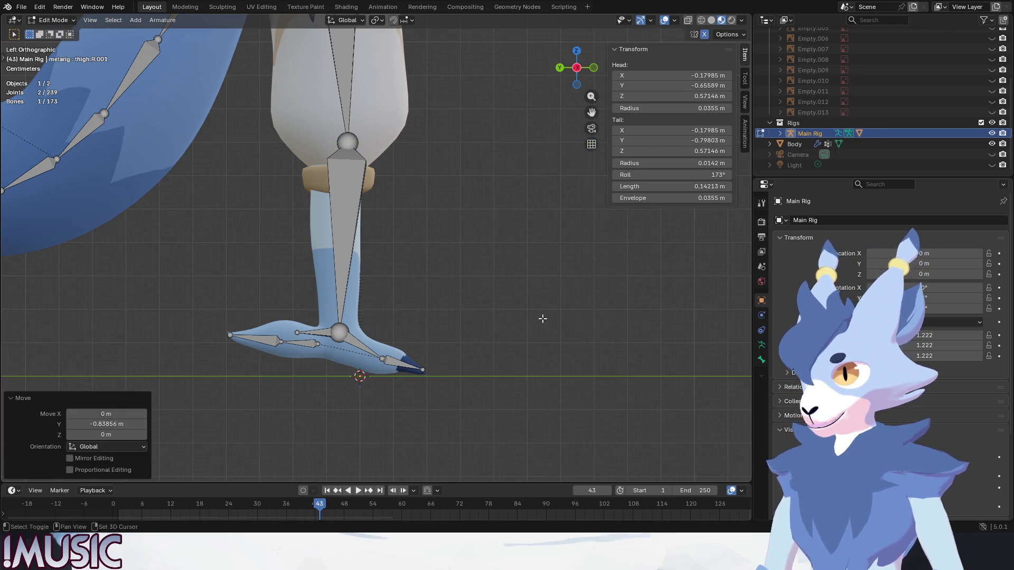
- Reposition thigh.R.001 along Y in front of the knee, then select the right thigh bone
shift+middle_drag(567, 298, 426, 325)
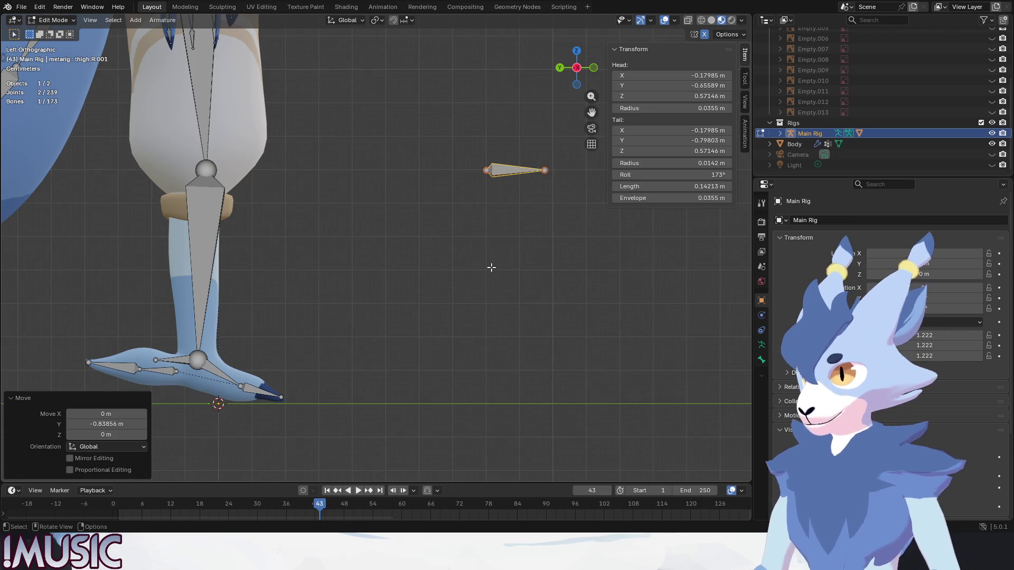
key(g)
key(y)
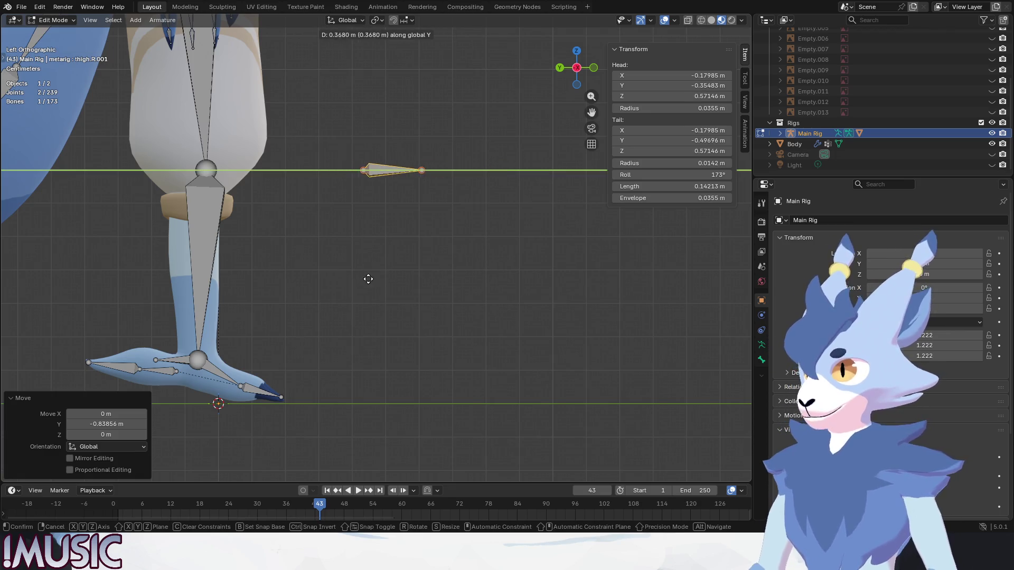
click(368, 279)
click(355, 317)
shift+middle_drag(356, 317, 423, 294)
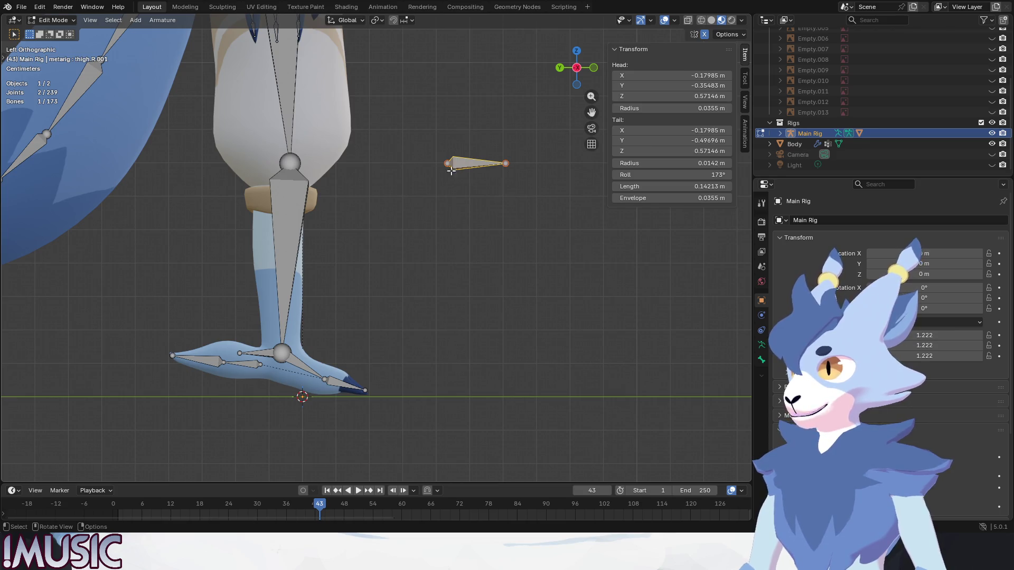
click(290, 244)
- In Pose Mode, set Main Rig as the shin IK pole target and pick the bone in front of the leg
click(53, 20)
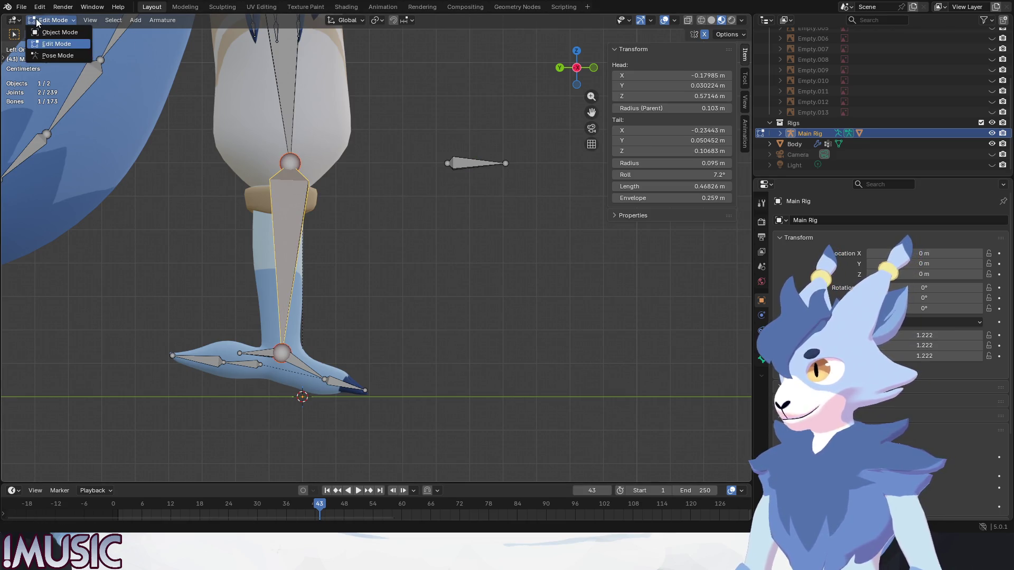
click(47, 55)
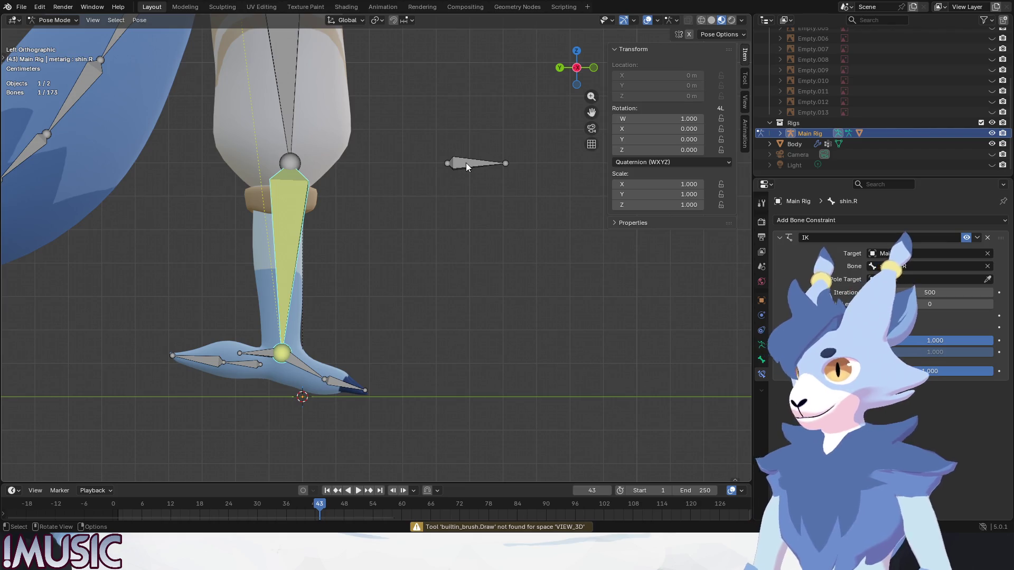
click(987, 279)
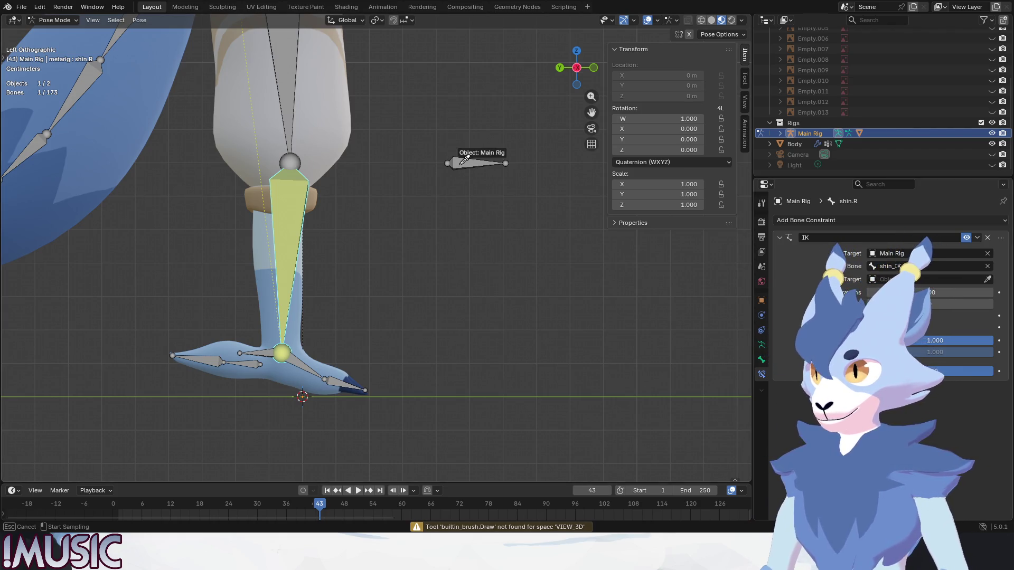
click(462, 163)
click(987, 292)
click(483, 165)
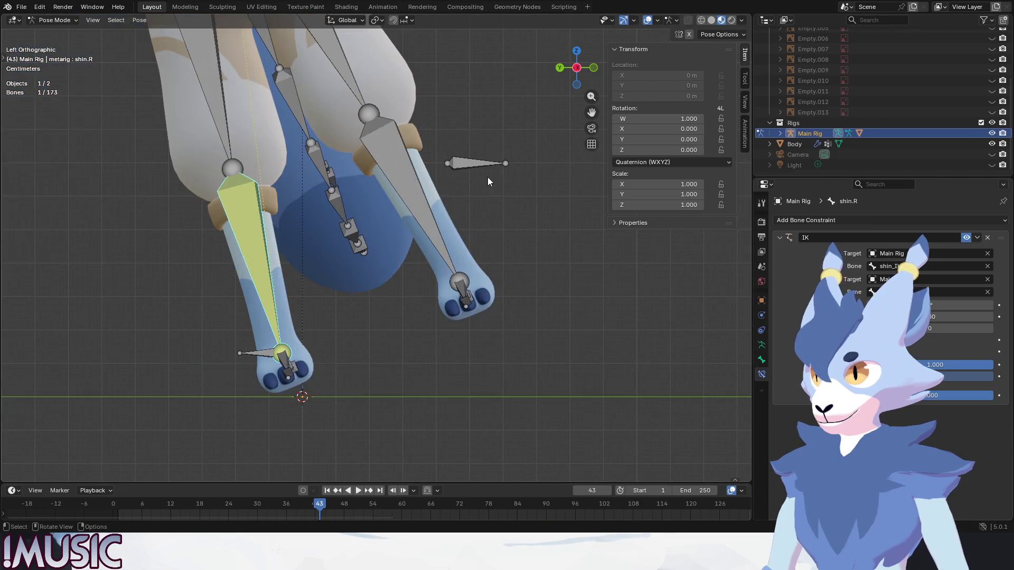
click(466, 165)
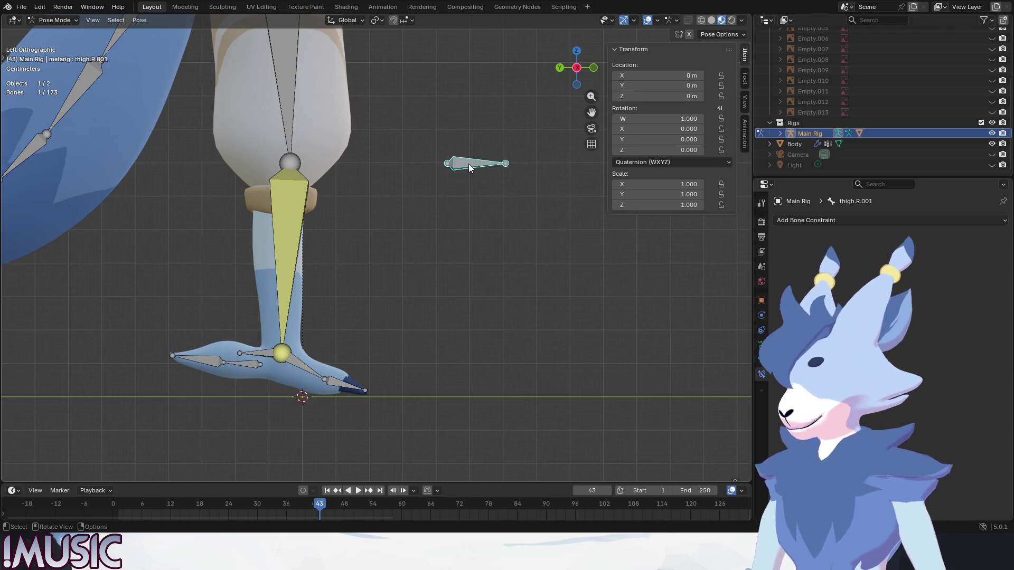
- Rename thigh.R.001 to thigh_IK_pole.R, then deselect all bones
key(F2)
key(End)
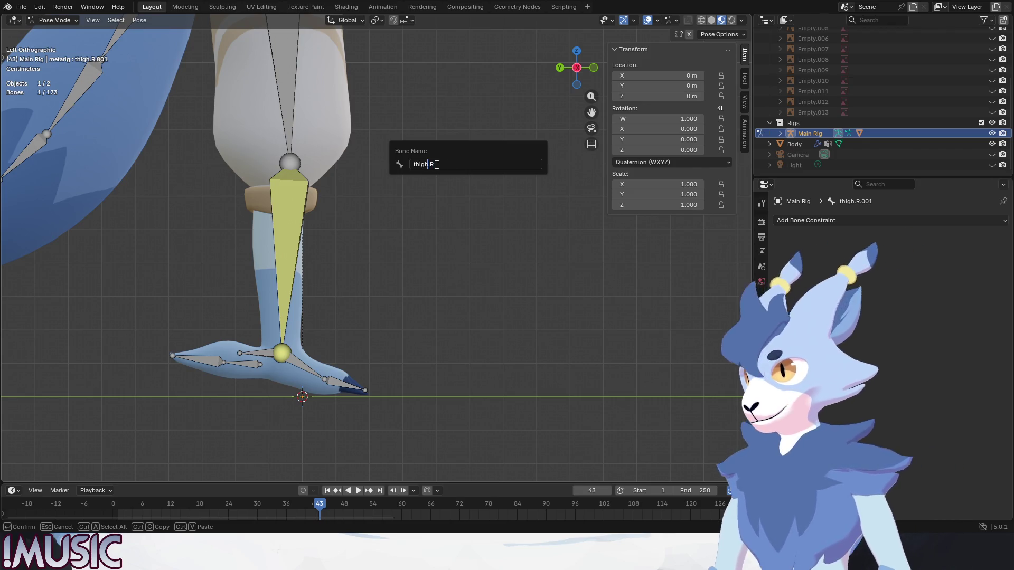
key(Left)
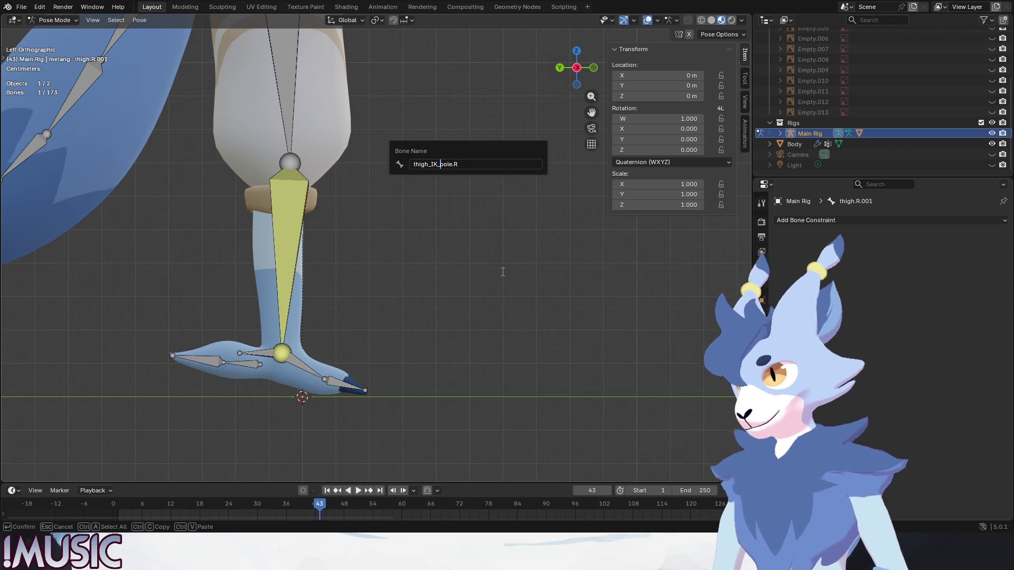
key(Return)
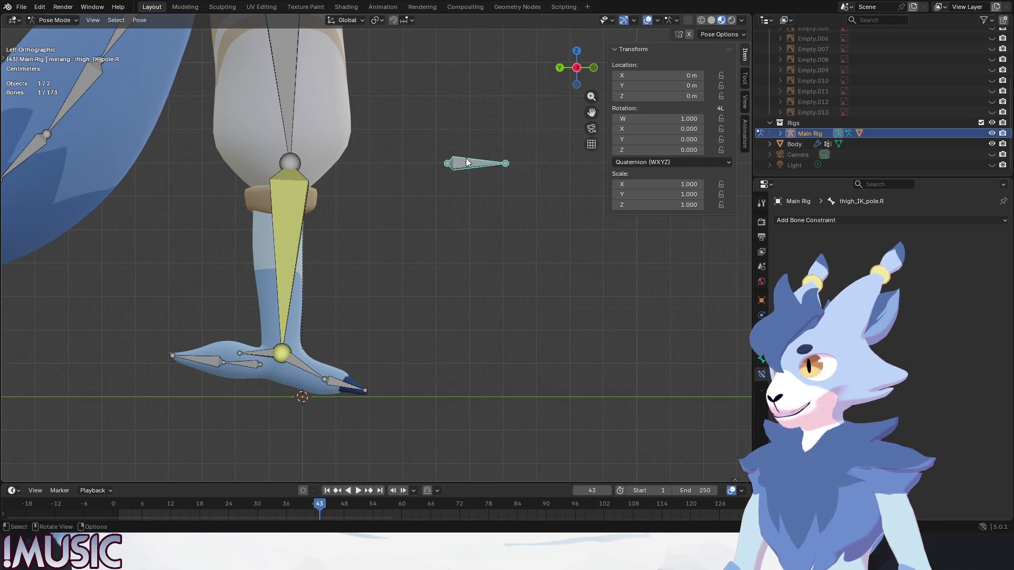
click(483, 238)
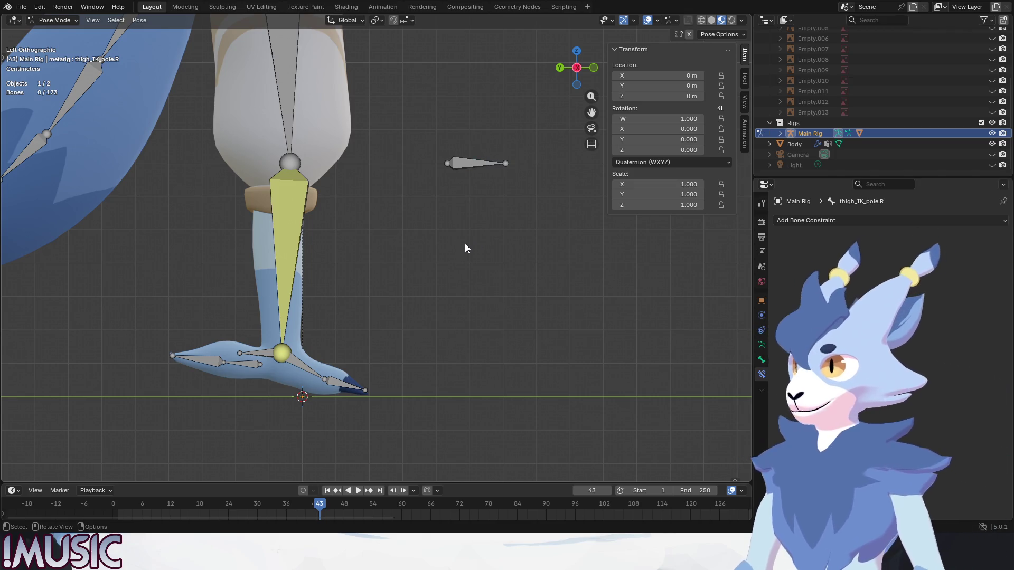
- Give shin.R's IK constraint pole bone thigh_IK_pole.R and a pole angle of -90°
click(283, 235)
click(988, 292)
click(504, 166)
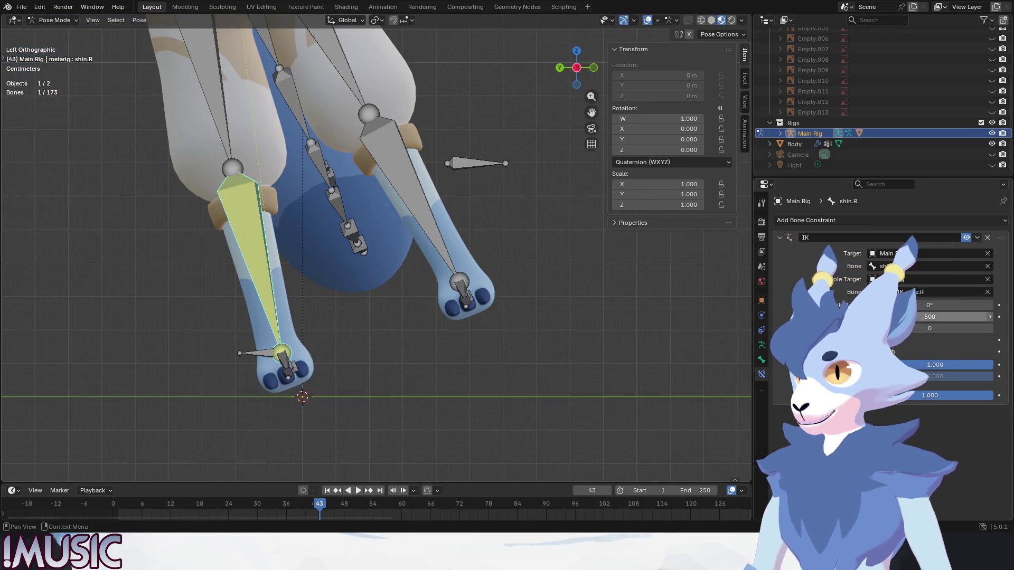
click(952, 304)
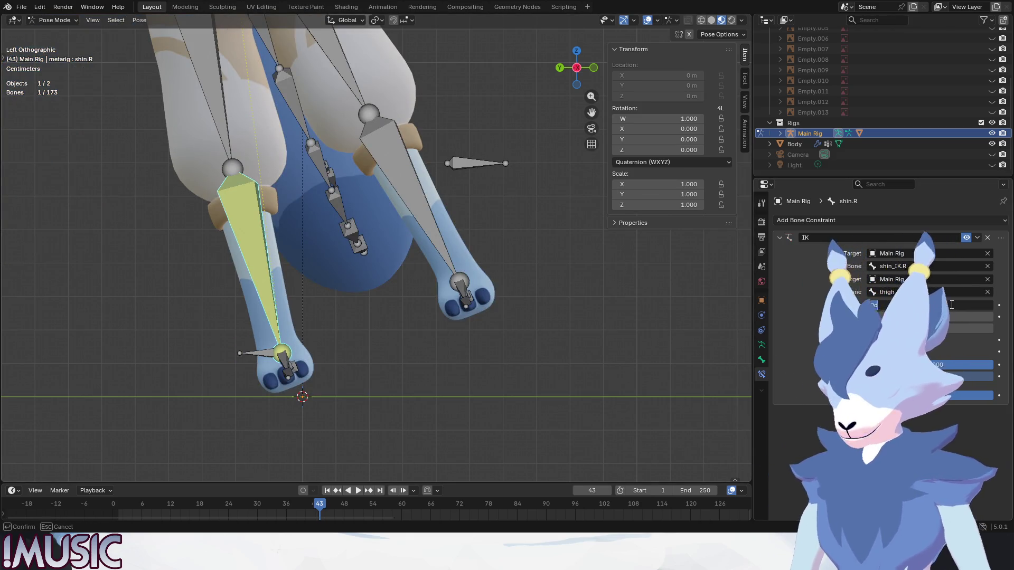
text(-90)
key(Return)
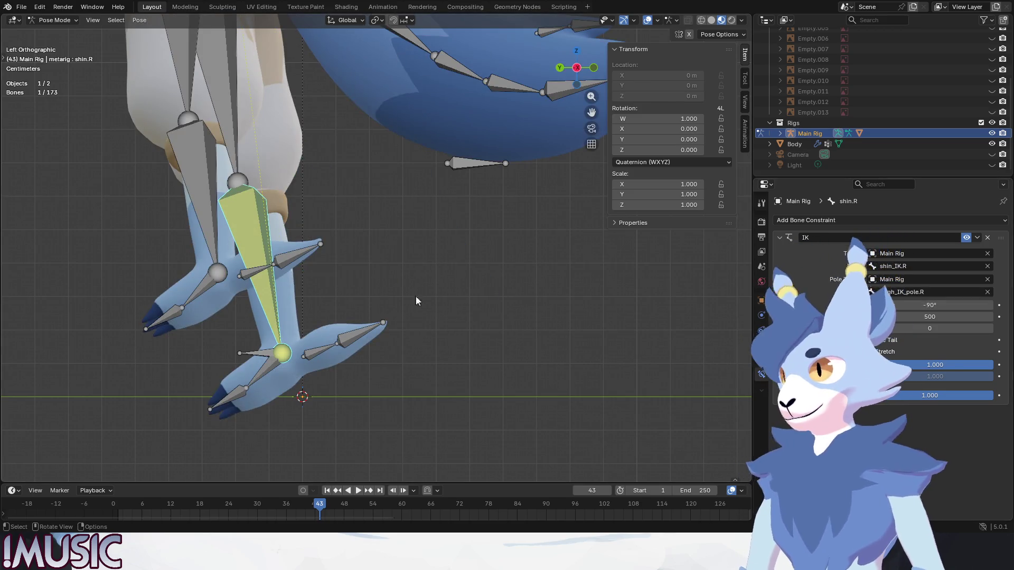
- Inspect the legs from several angles, then select the left leg's thigh.L.001 bone
middle_drag(416, 301, 312, 239)
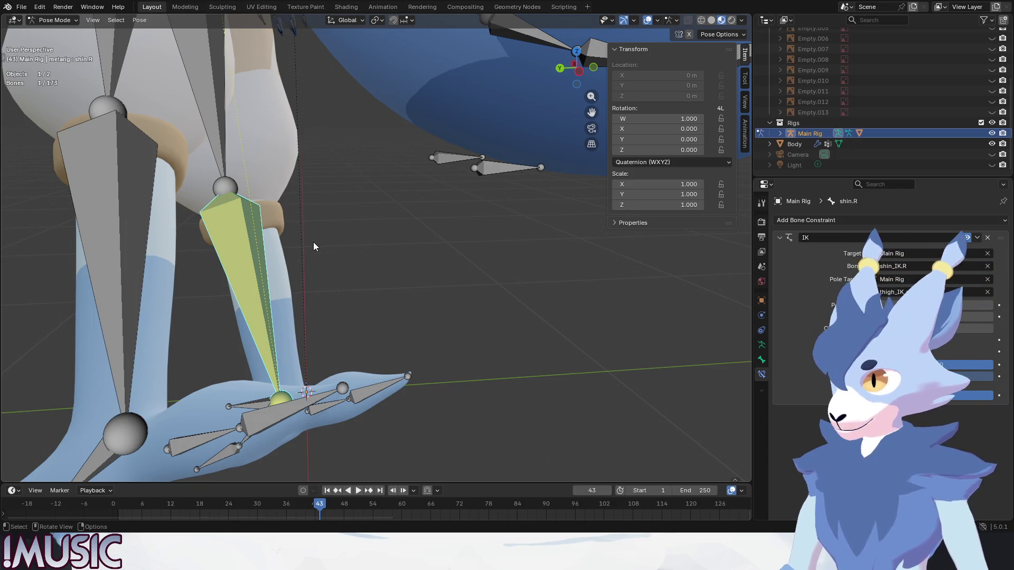
scroll(314, 246, down, 3)
scroll(312, 246, down, 1)
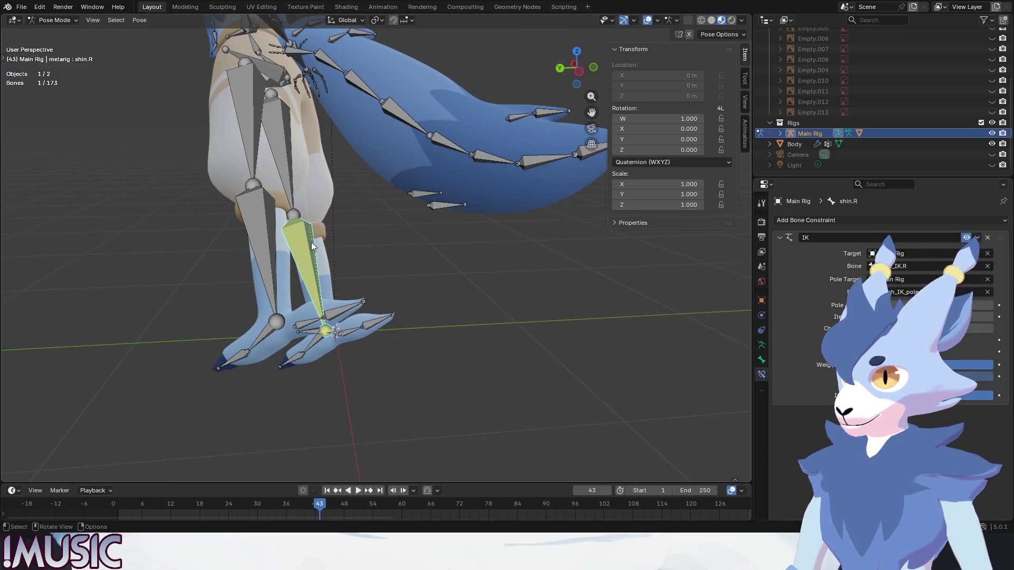
middle_drag(340, 241, 184, 243)
key(KP_1)
key(alt+a)
mouse_move(344, 271)
middle_down()
mouse_move(401, 285)
mouse_move(399, 247)
middle_up()
click(399, 245)
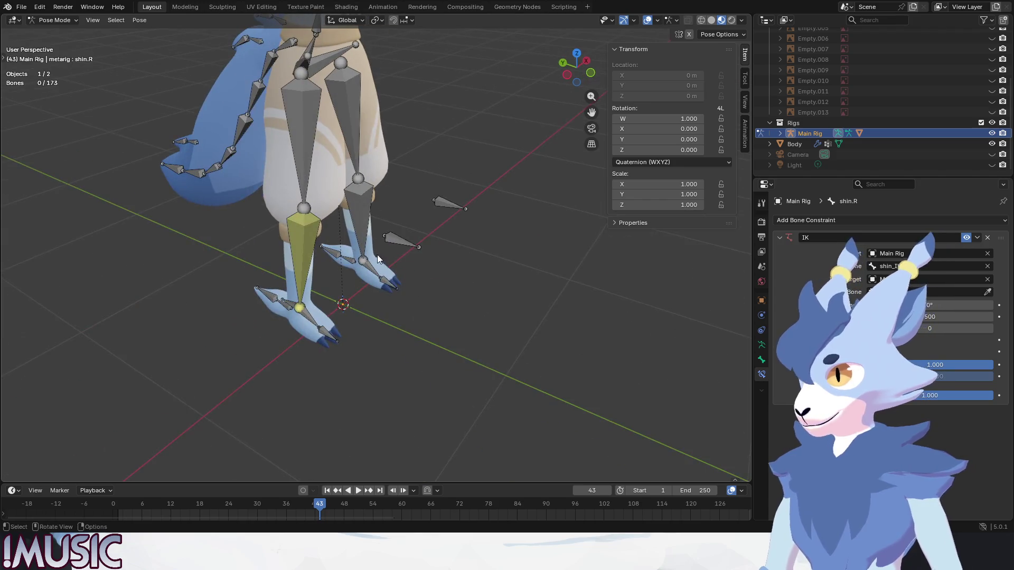
click(449, 203)
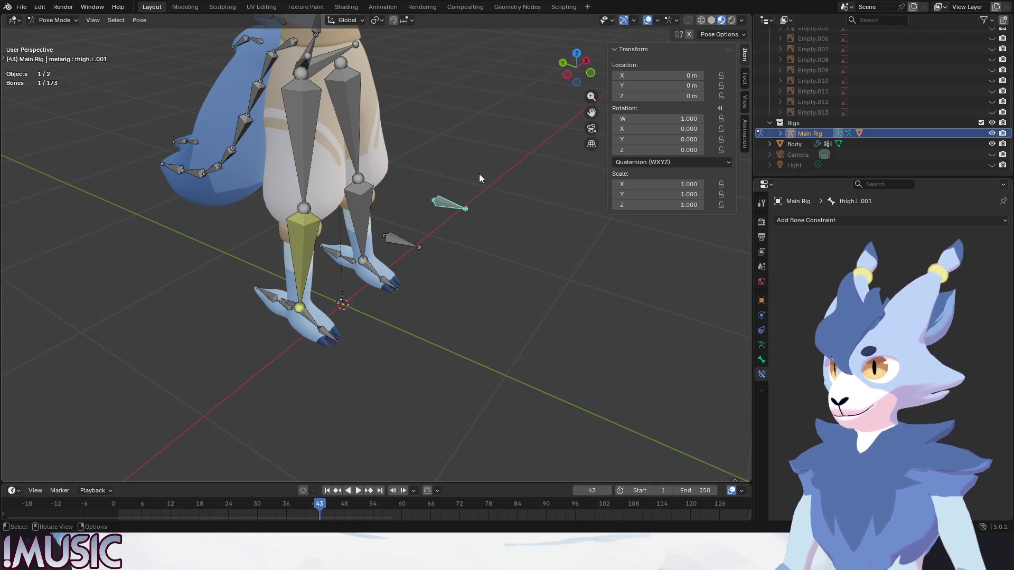
- Delete the stray thigh.L.001 bone in Edit Mode, leaving 172 bones
shift+click(451, 200)
click(52, 42)
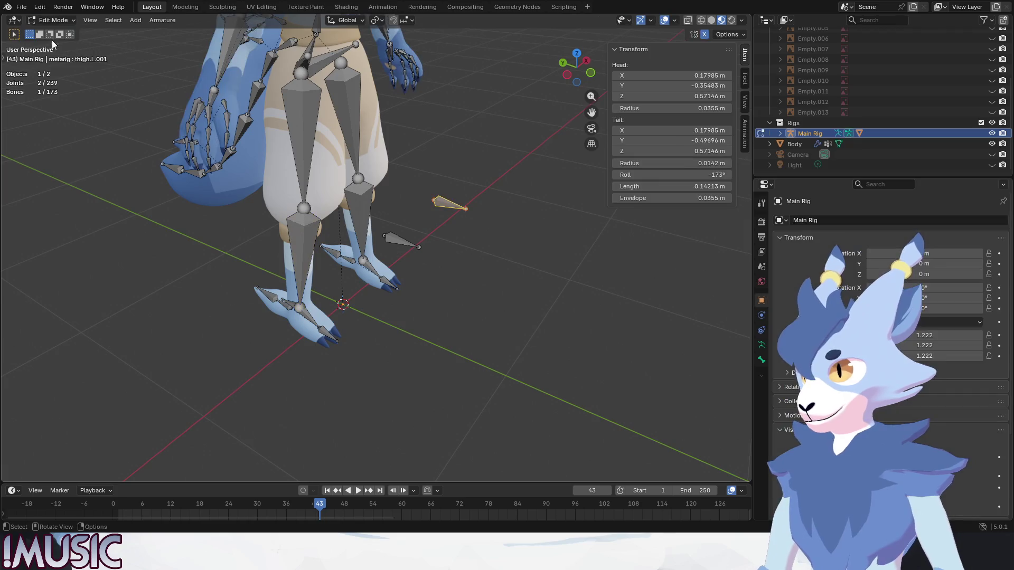
key(x)
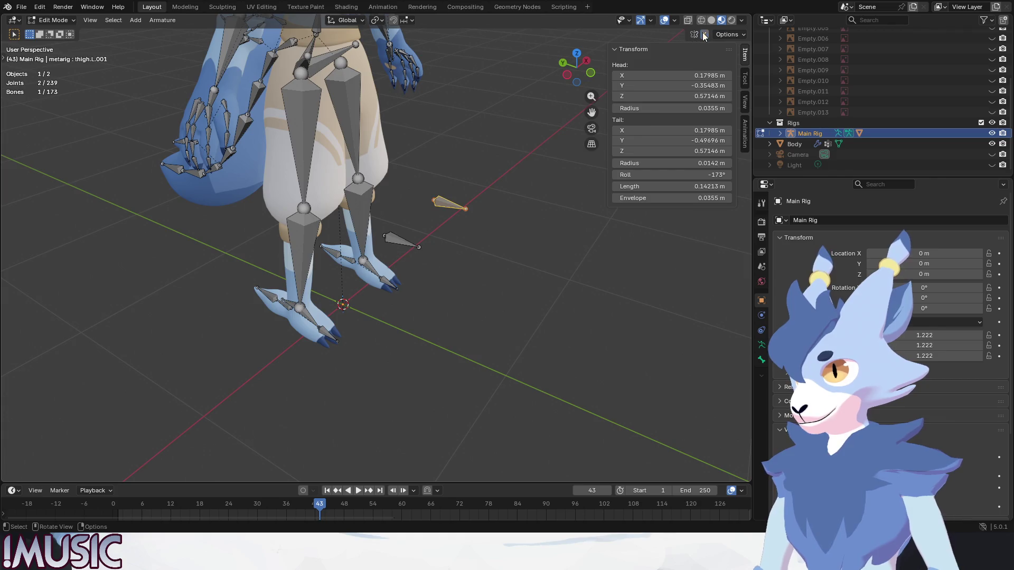
key(x)
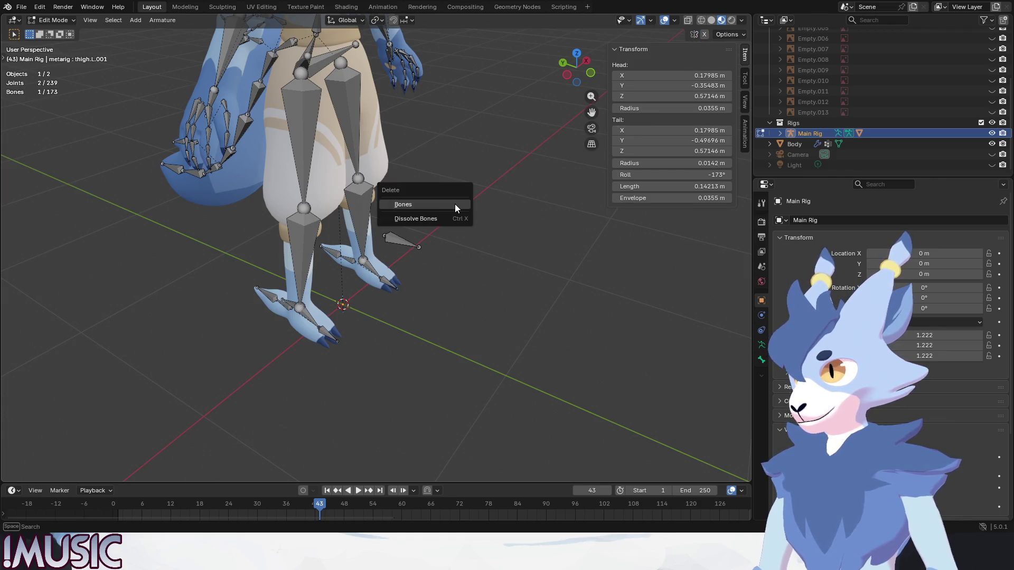
click(455, 204)
- Select thigh_IK_pole.R and return the rig to Object Mode
click(398, 242)
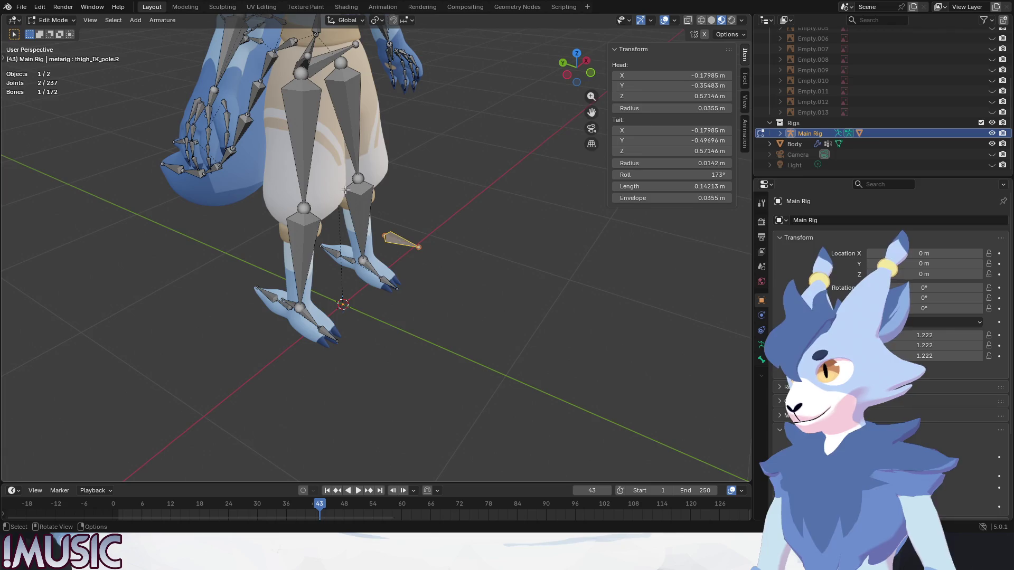
click(50, 20)
click(38, 31)
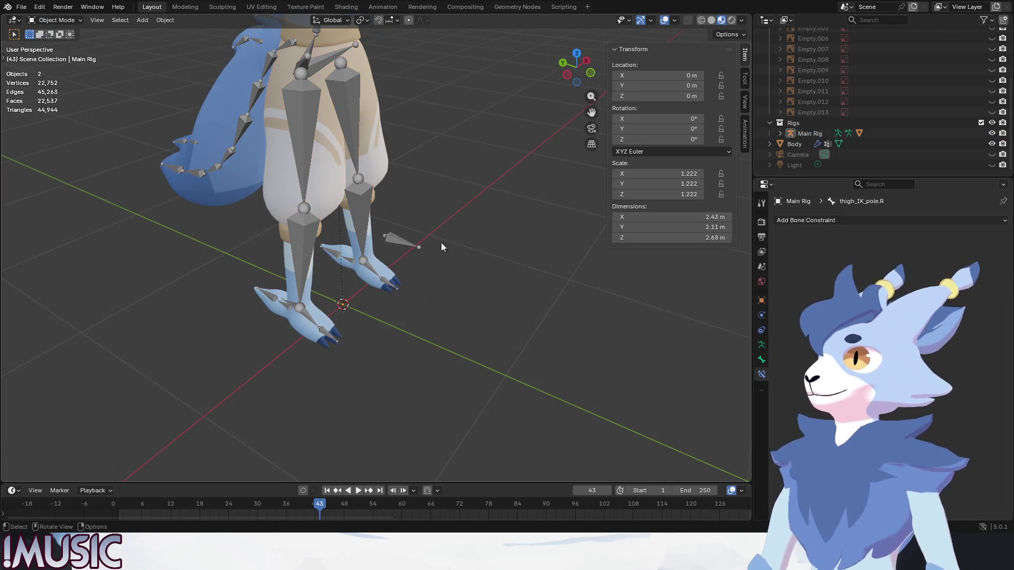
- Select the Main Rig armature and switch it to Pose Mode
click(297, 288)
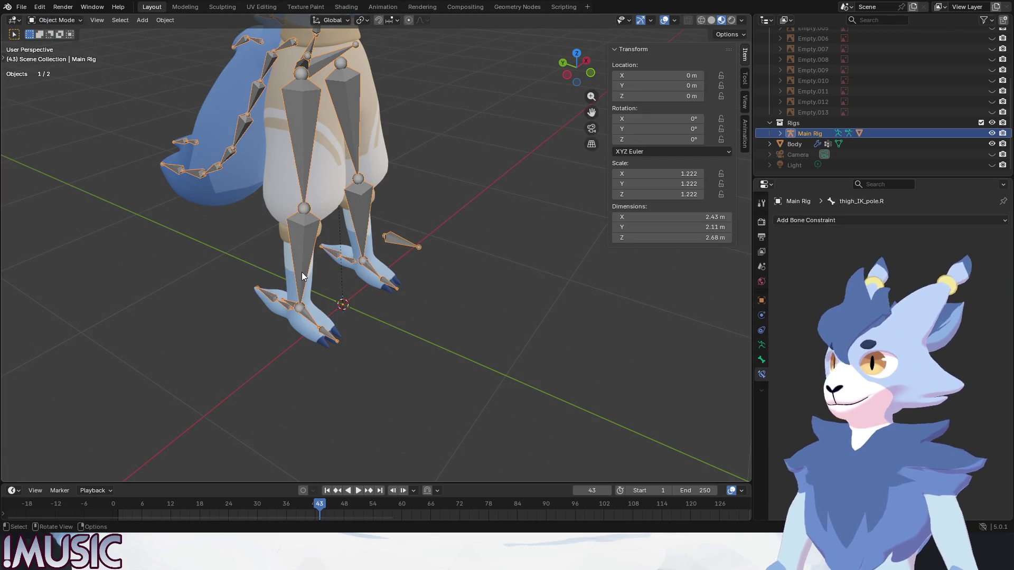
click(55, 20)
click(38, 52)
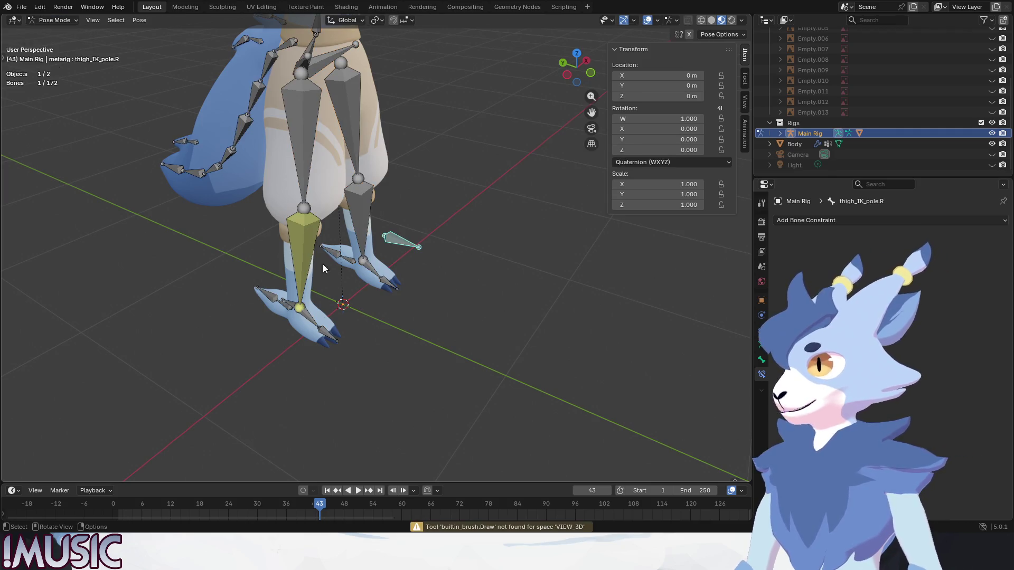
- Select the shin.R bone to show its IK constraint, and orbit around the legs
click(293, 304)
click(811, 222)
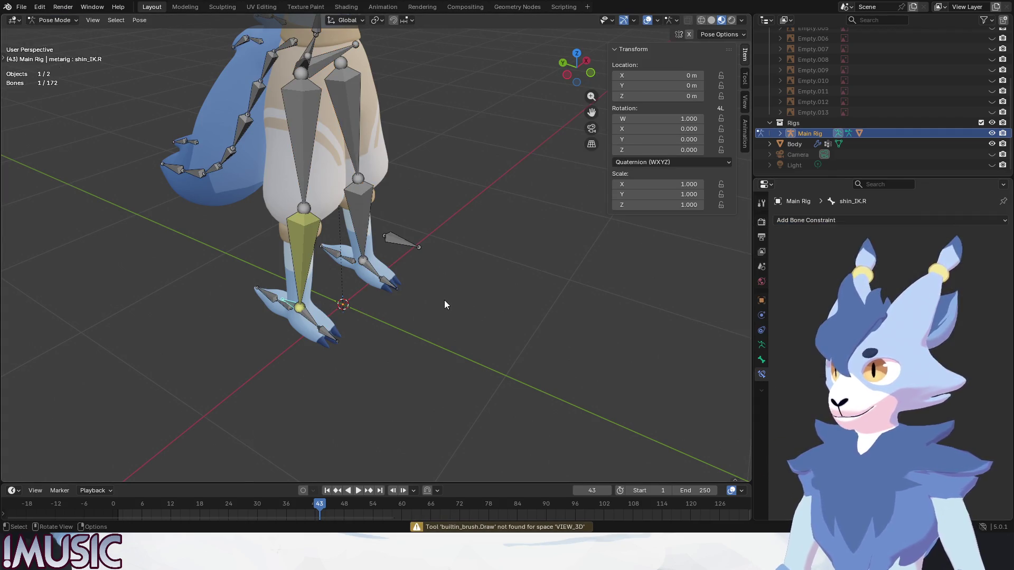
click(308, 242)
click(308, 242)
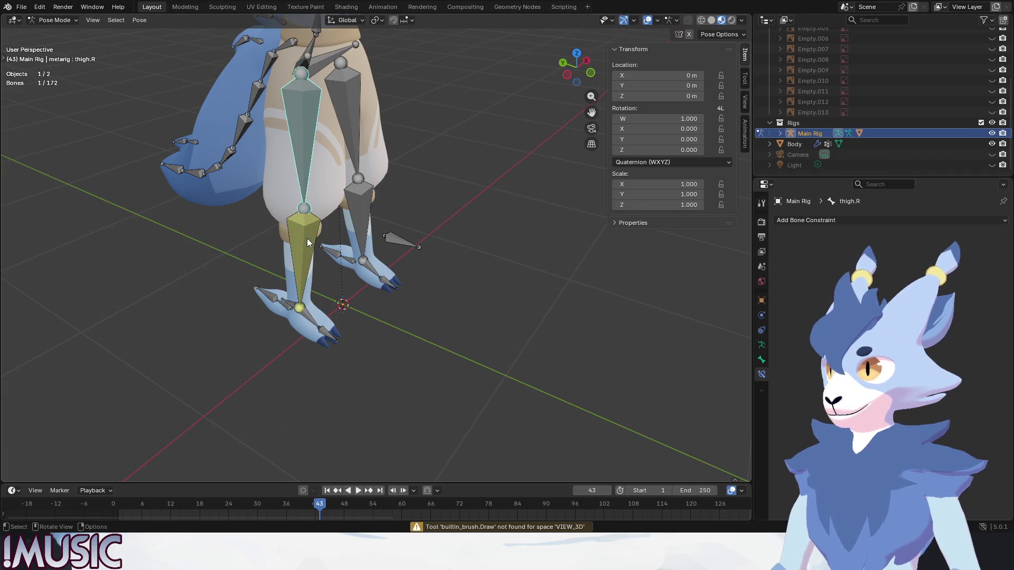
click(308, 242)
middle_drag(401, 244, 486, 284)
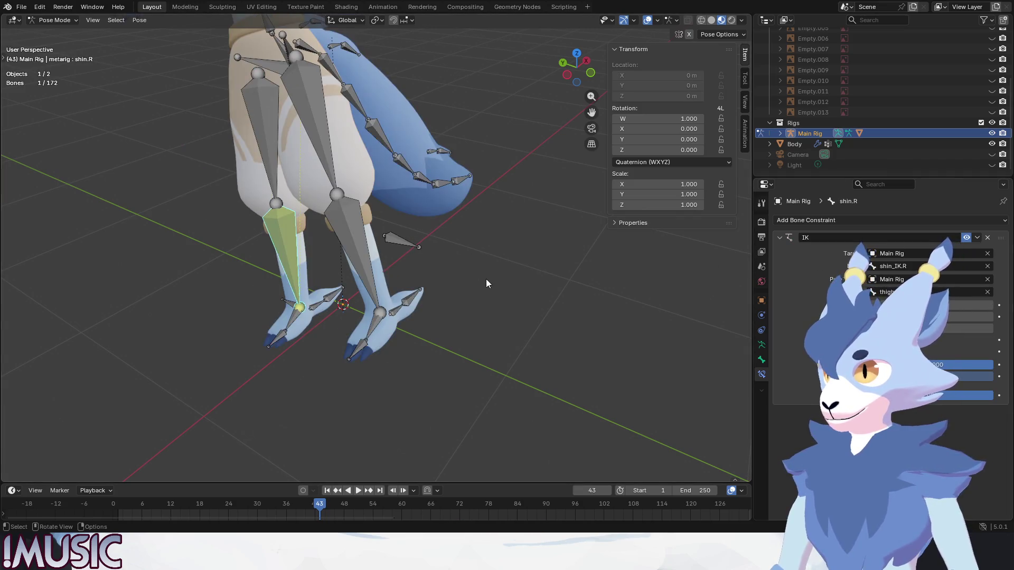
click(407, 262)
middle_drag(406, 262, 454, 226)
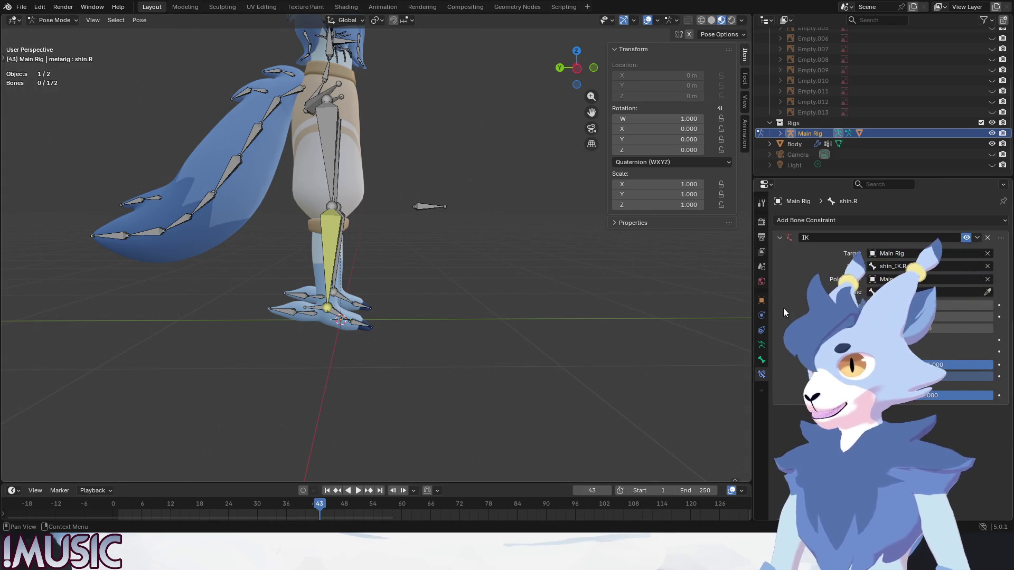
- Try several IK chain lengths on shin.R, settling back on a chain length of 2
click(989, 328)
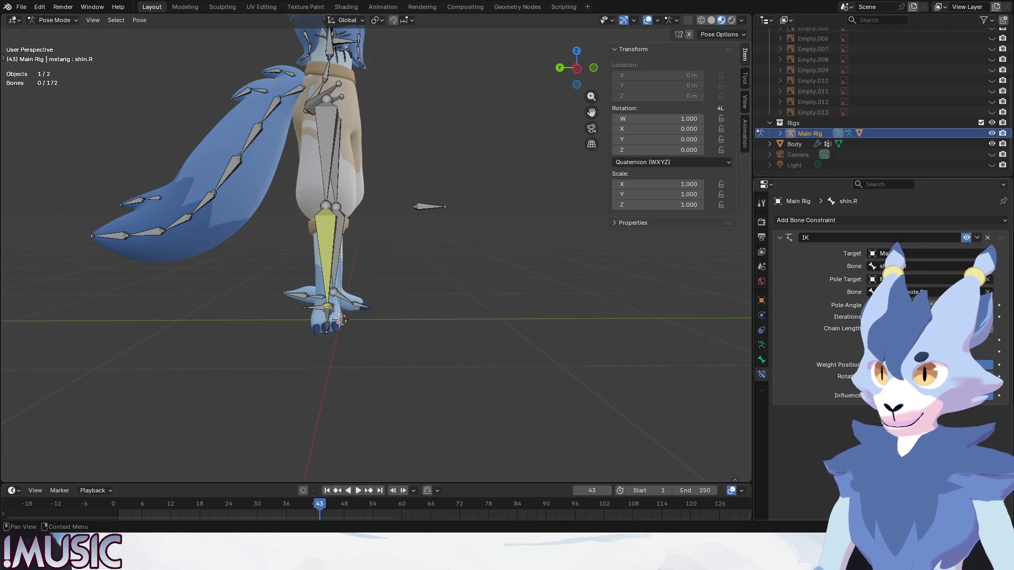
click(989, 329)
click(989, 329)
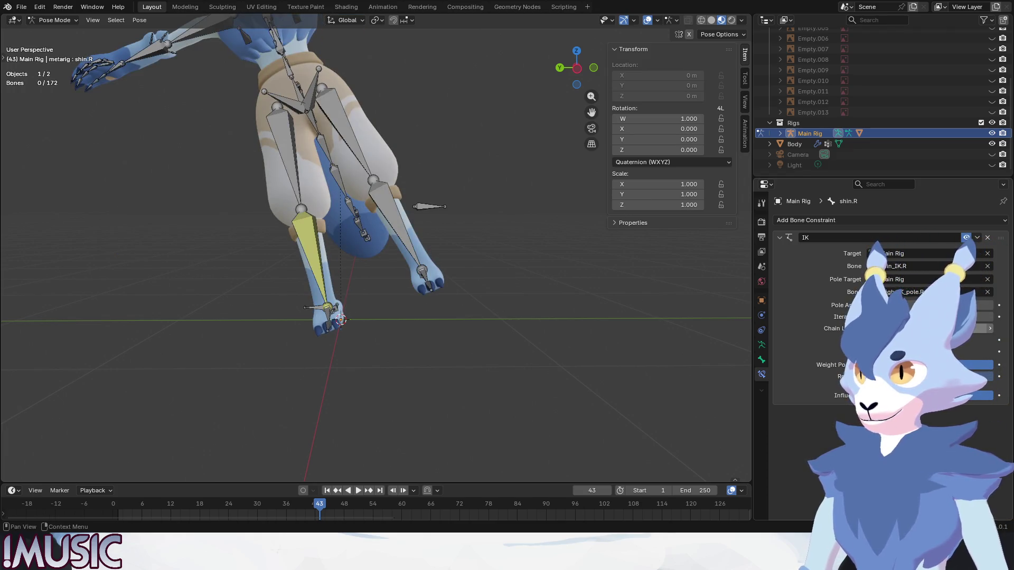
click(989, 328)
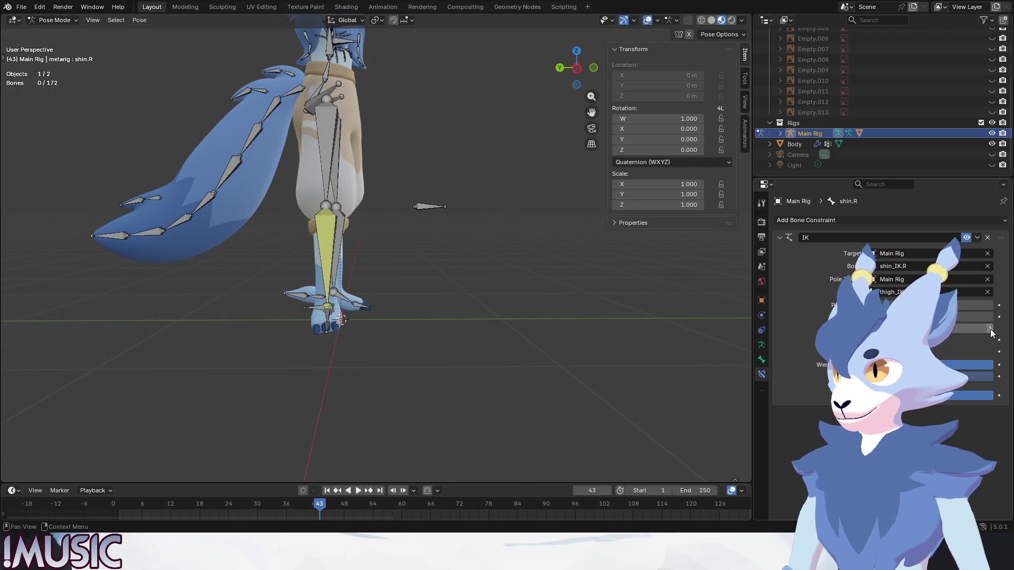
click(990, 329)
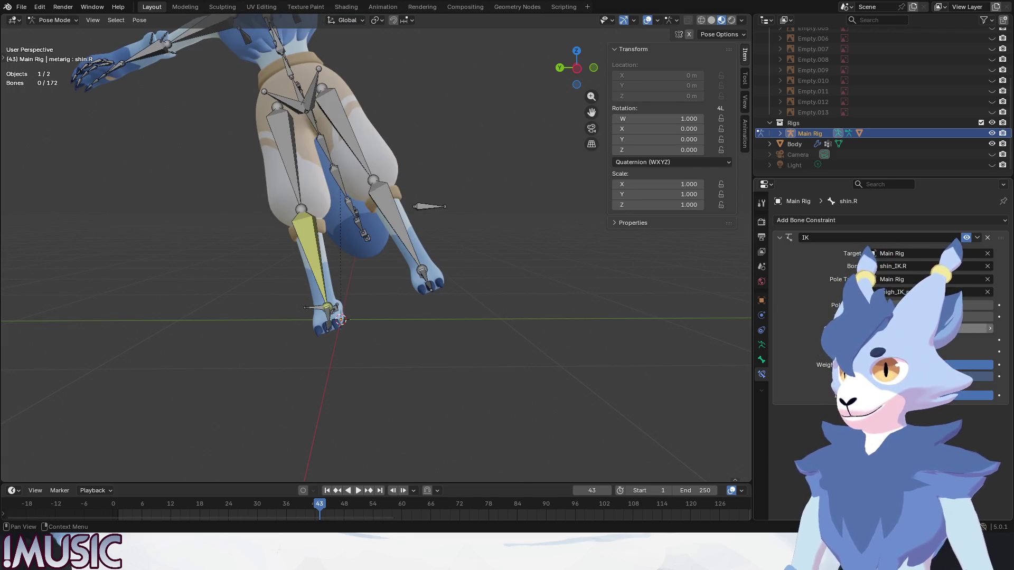
click(989, 329)
click(989, 329)
- Set the shin.R IK pole angle to -90° so the right leg faces forward
middle_drag(284, 233, 286, 239)
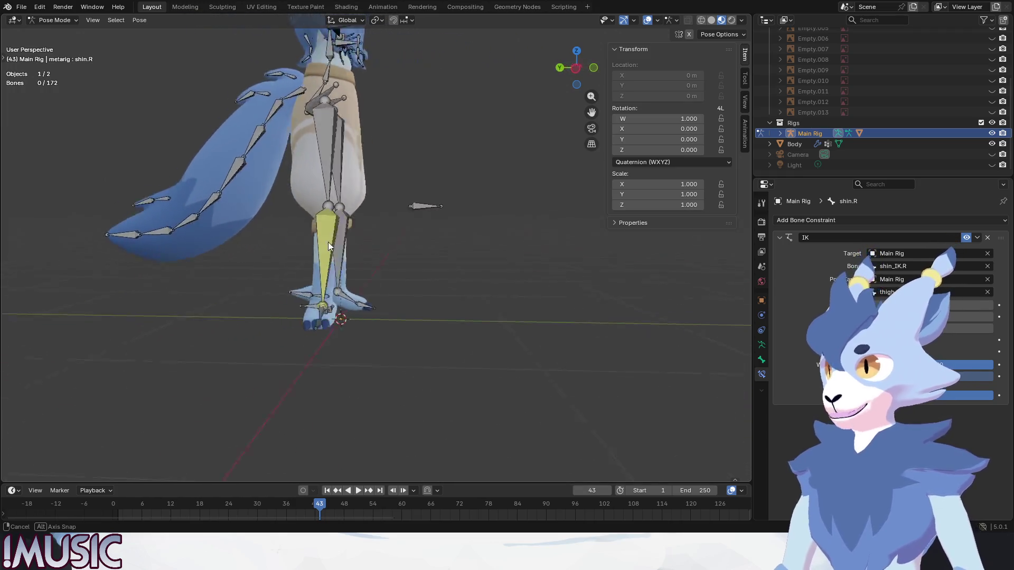
middle_drag(286, 239, 320, 249)
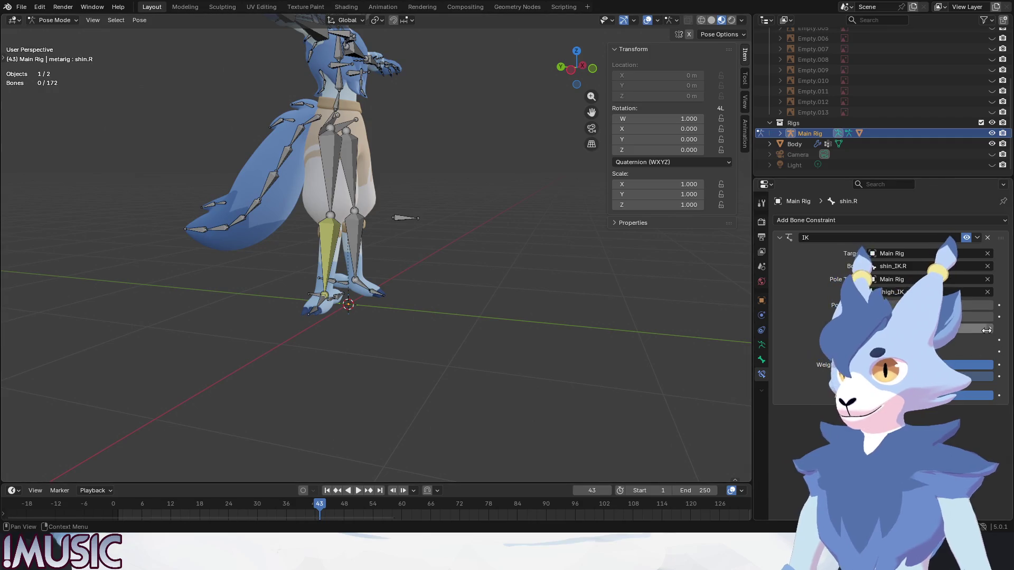
scroll(424, 286, up, 2)
middle_drag(423, 287, 389, 281)
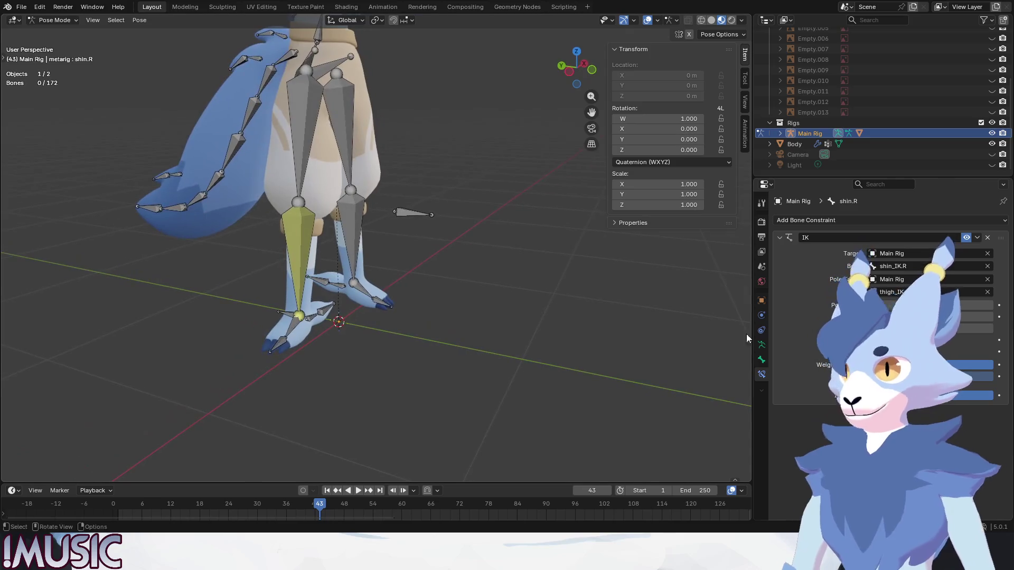
click(941, 306)
text(-90)
key(Return)
middle_drag(321, 269, 354, 312)
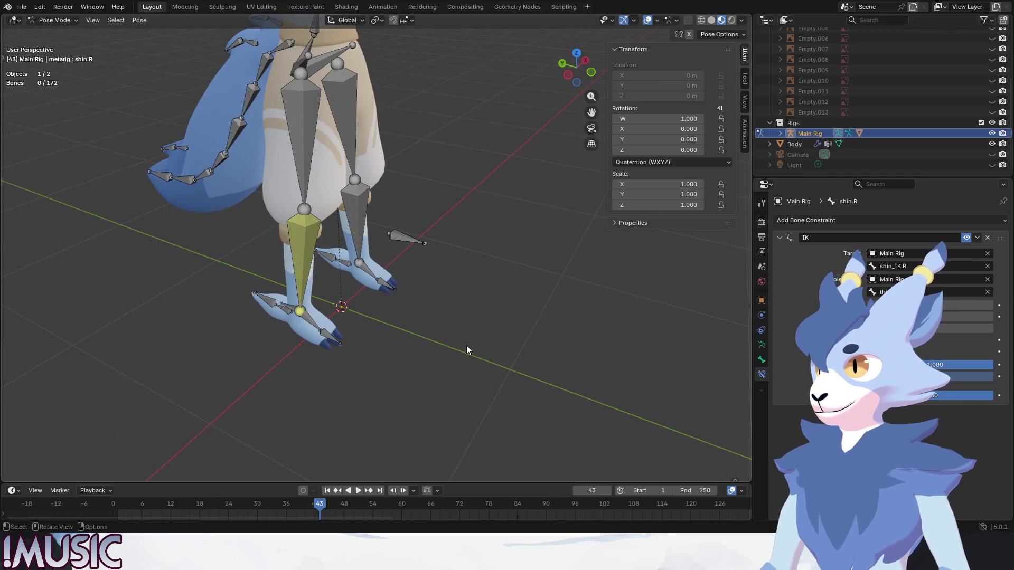
- Return Main Rig to Object Mode and view it from the front
click(53, 20)
click(58, 32)
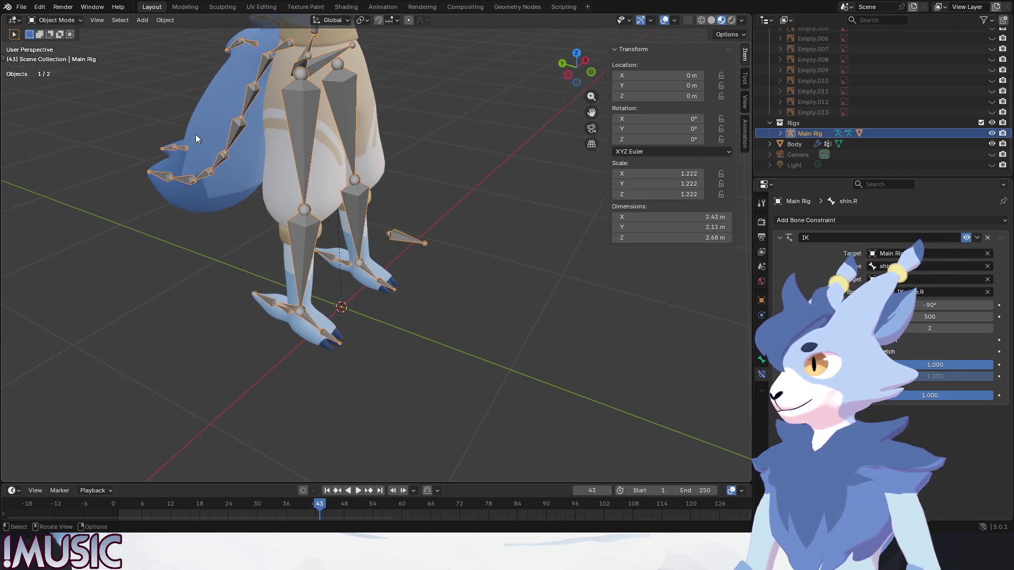
key(KP_1)
click(64, 22)
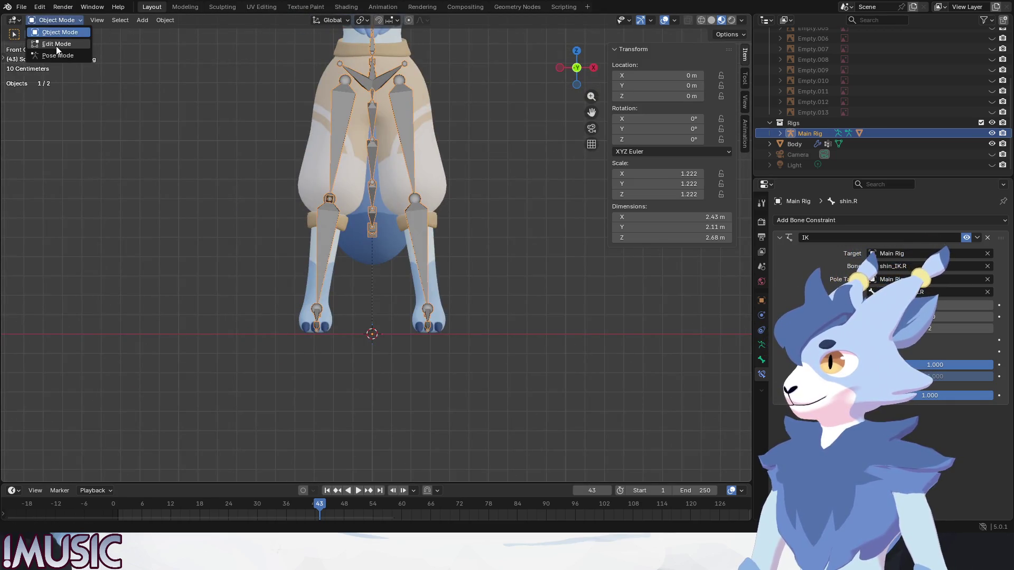
- In Edit Mode, try mirroring one leg's bones and the centre bones, then undo it
click(59, 33)
drag(396, 389, 199, 145)
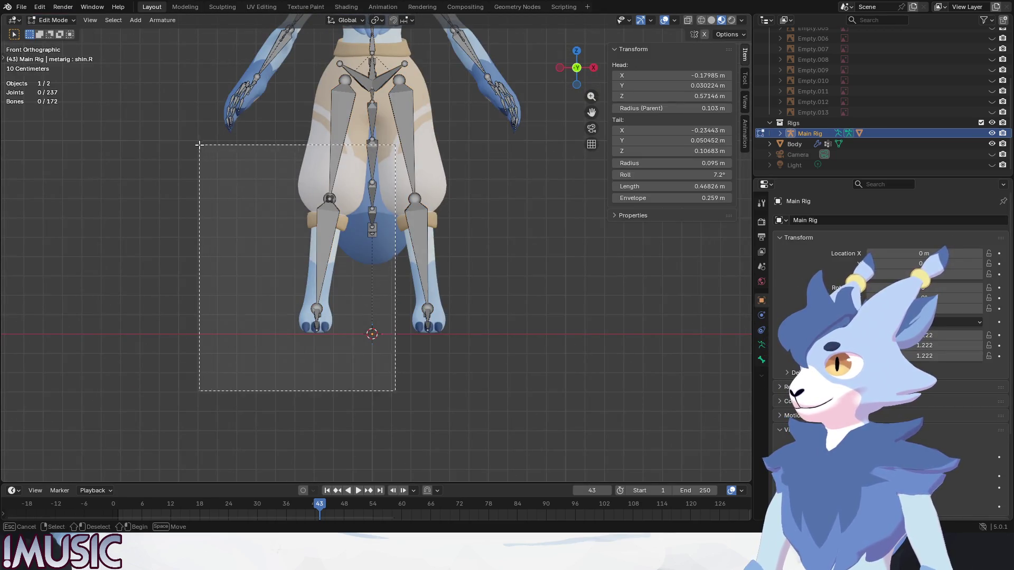
right_click(531, 255)
click(530, 255)
middle_drag(531, 255, 431, 209)
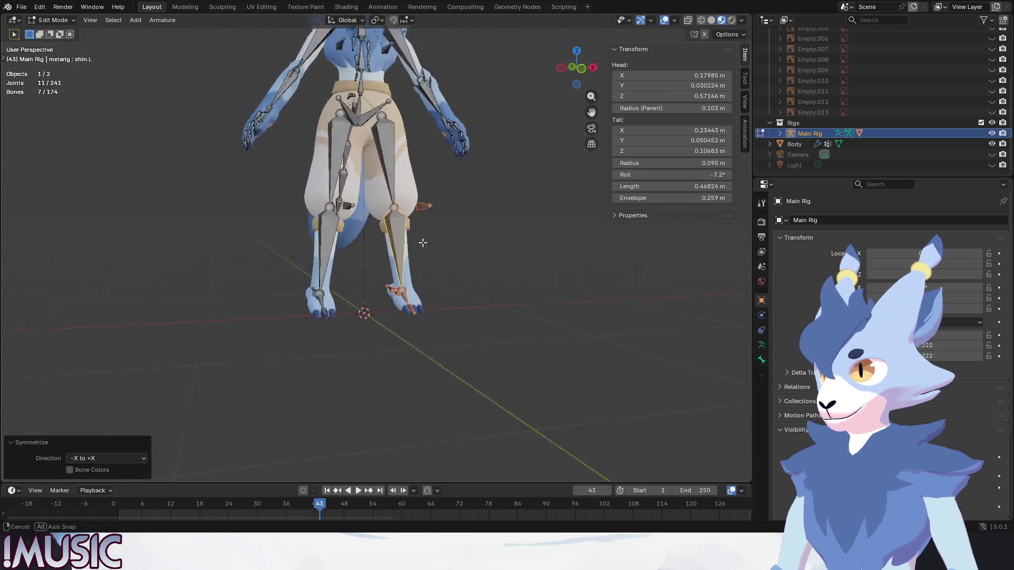
key(alt+a)
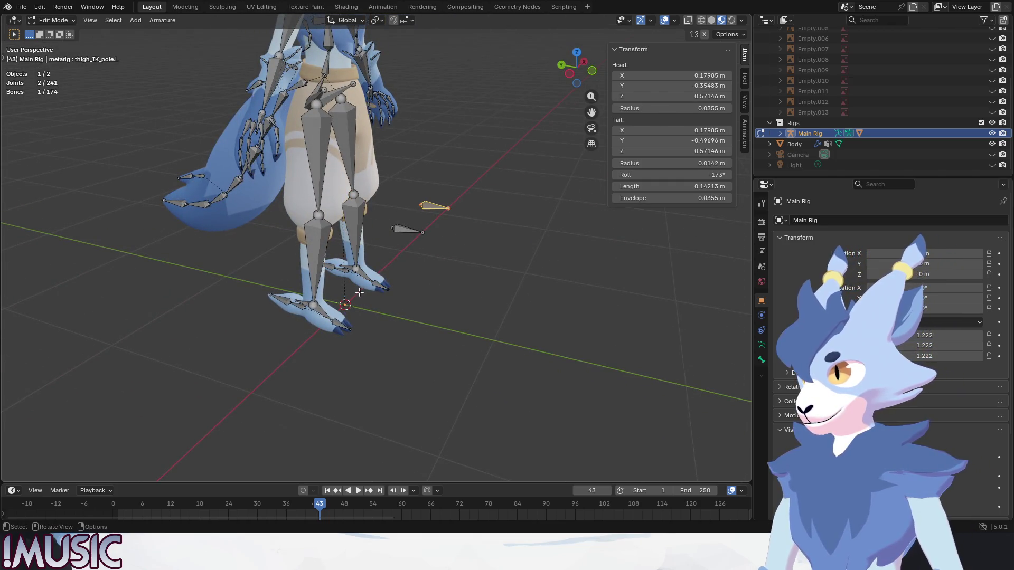
scroll(359, 292, down, 2)
scroll(327, 291, up, 3)
scroll(316, 288, up, 3)
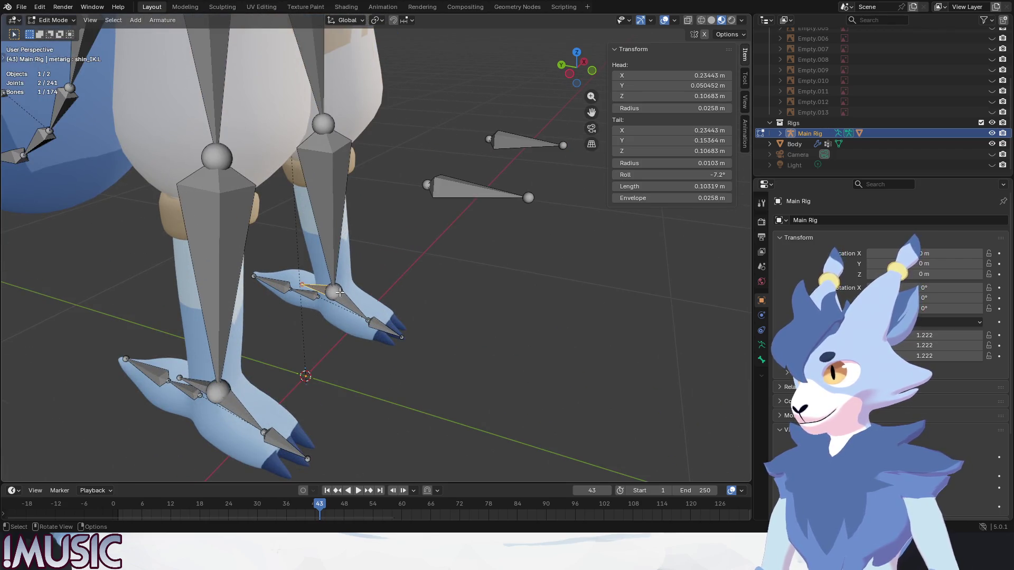
key(ctrl+z)
key(ctrl+z)
key(ctrl+z)
- Parent thigh_IK_pole.R to shin_IK.R with Keep Offset
click(30, 21)
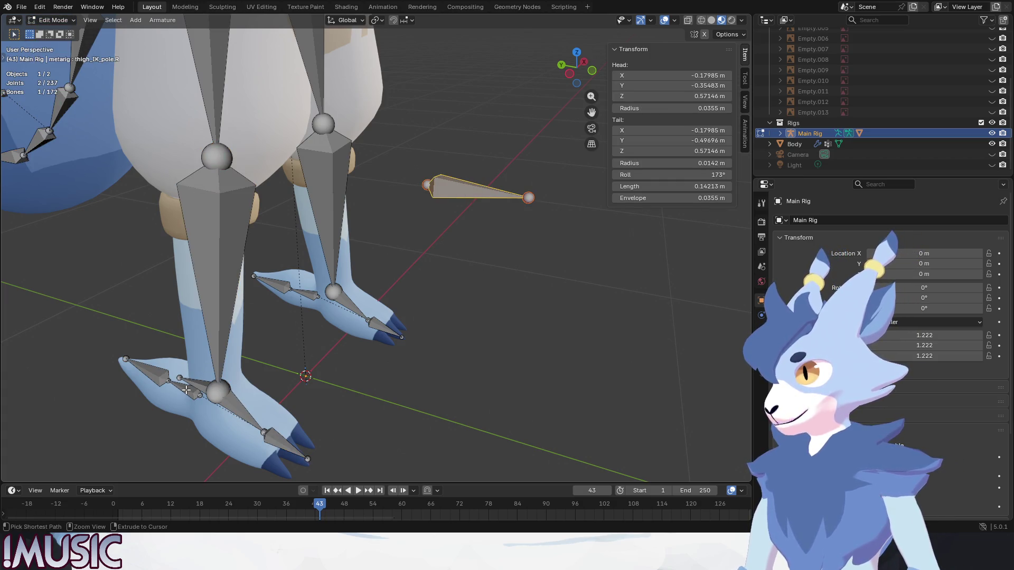
click(460, 200)
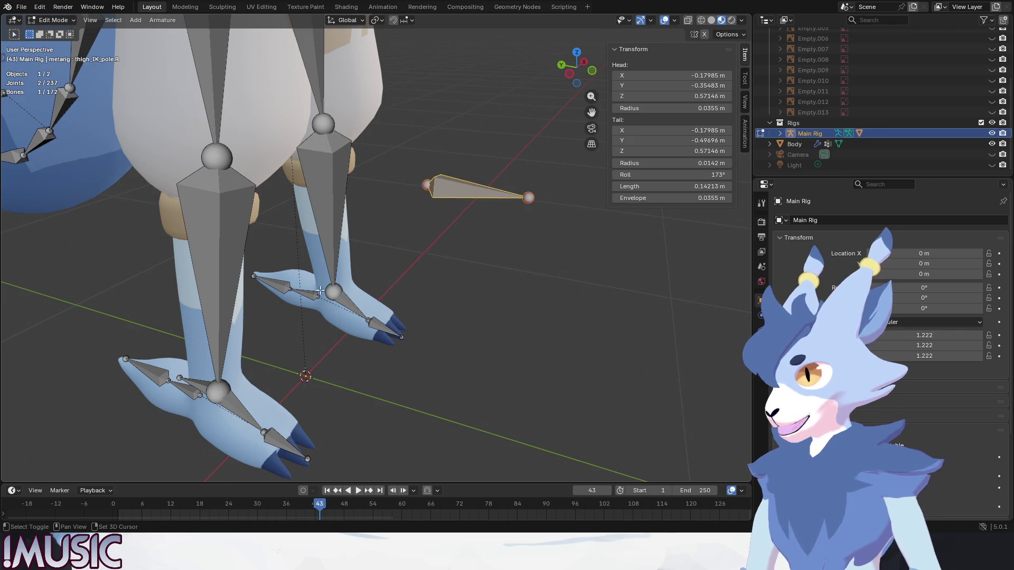
shift+click(204, 382)
right_click(478, 225)
mouse_move(519, 330)
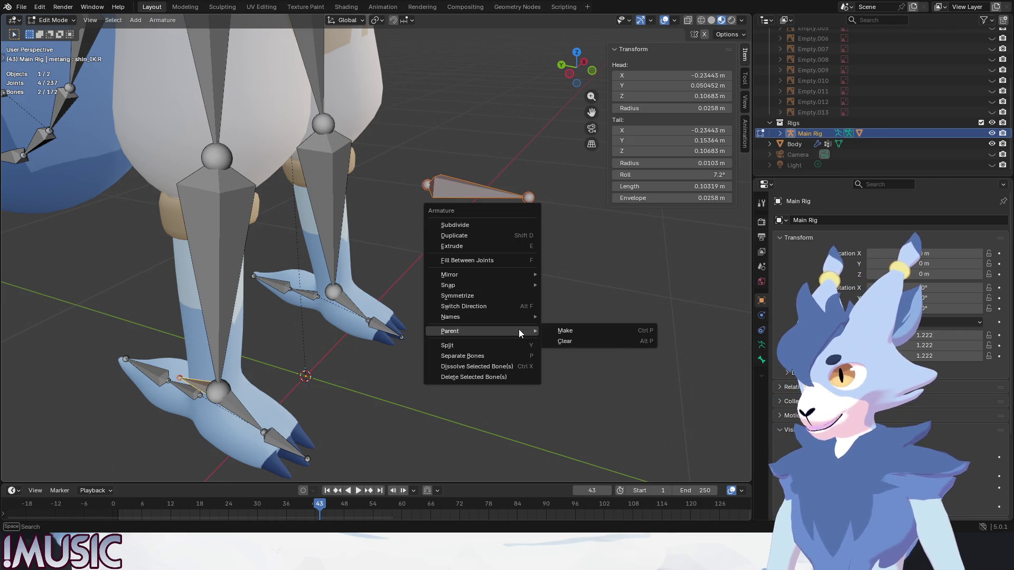
click(564, 332)
click(564, 332)
click(394, 274)
alt+middle_drag(394, 274, 421, 263)
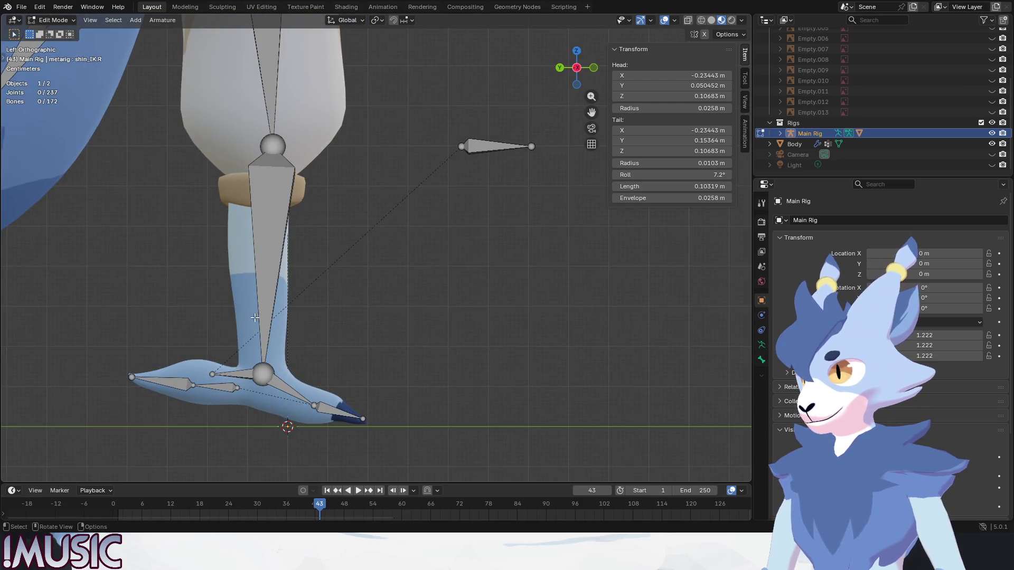
- Switch to Pose Mode and move the shin_IK.R foot control as a first test
click(51, 21)
click(51, 55)
key(g)
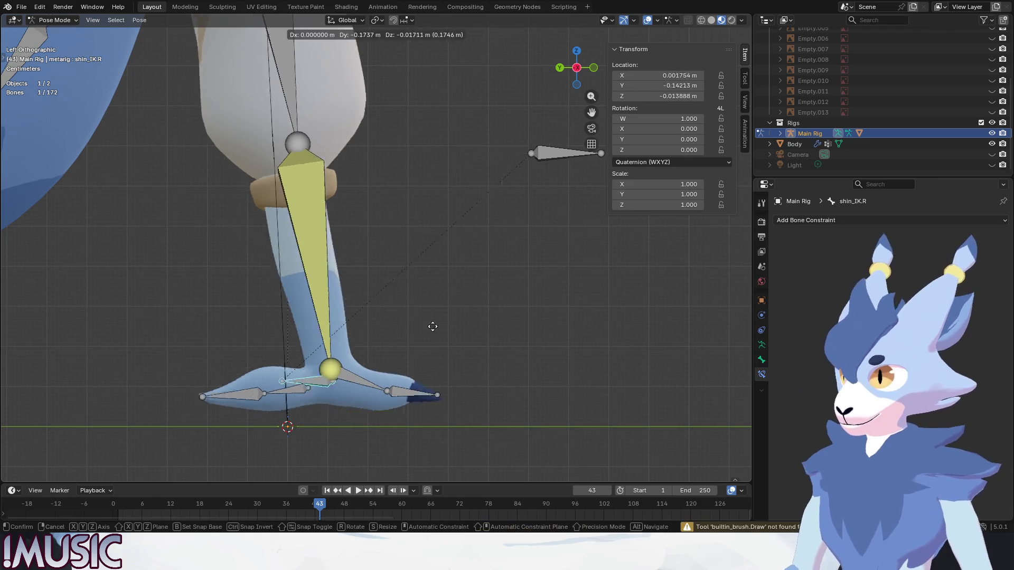
click(504, 179)
mouse_move(505, 178)
alt+middle_down()
mouse_move(330, 193)
mouse_move(398, 226)
mouse_move(392, 236)
alt+middle_up()
scroll(330, 193, down, 2)
- Lift the foot control higher to bend the leg, then reset it and toggle modes
key(g)
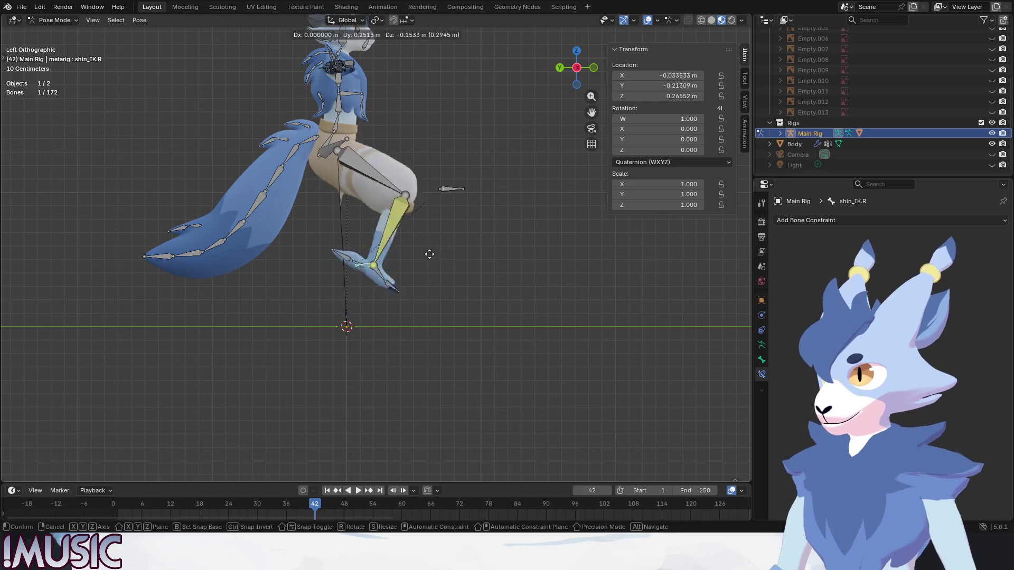
click(427, 290)
key(Right)
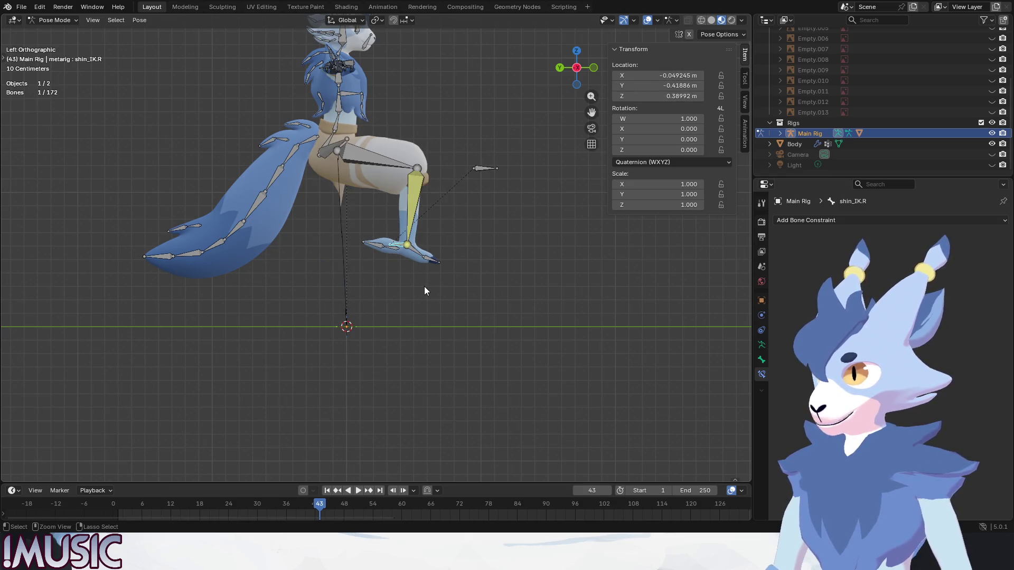
key(alt+g)
middle_drag(403, 284, 284, 280)
key(Tab)
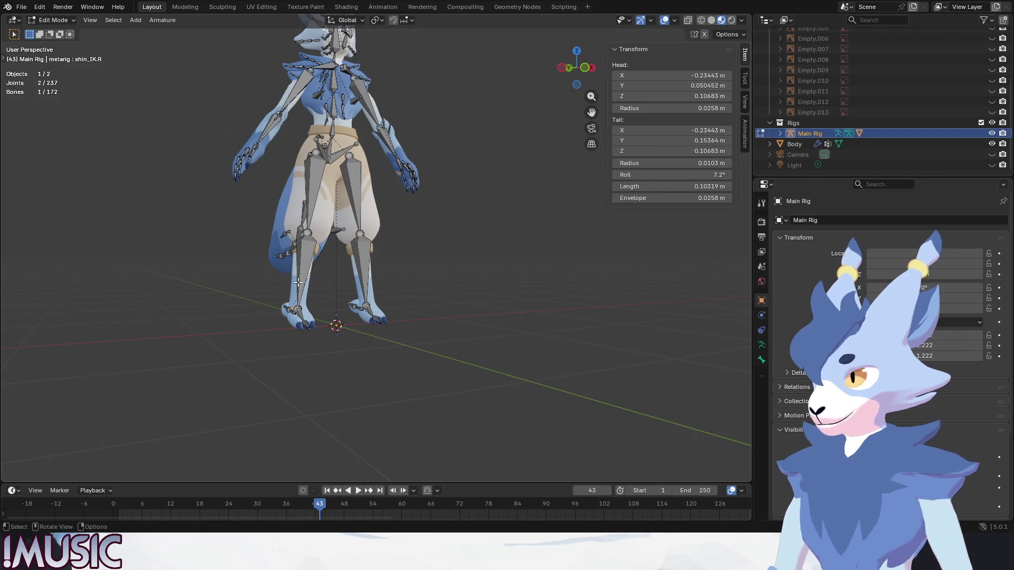
middle_drag(337, 231, 438, 249)
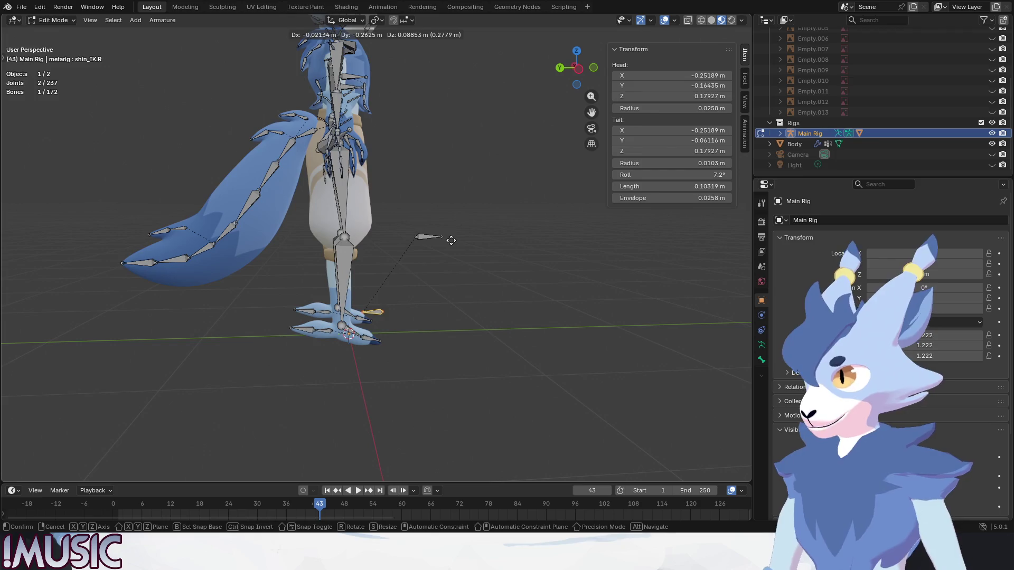
- Back in Pose Mode, move shin_IK.R again, then reset its location with Alt+G
click(53, 20)
click(58, 50)
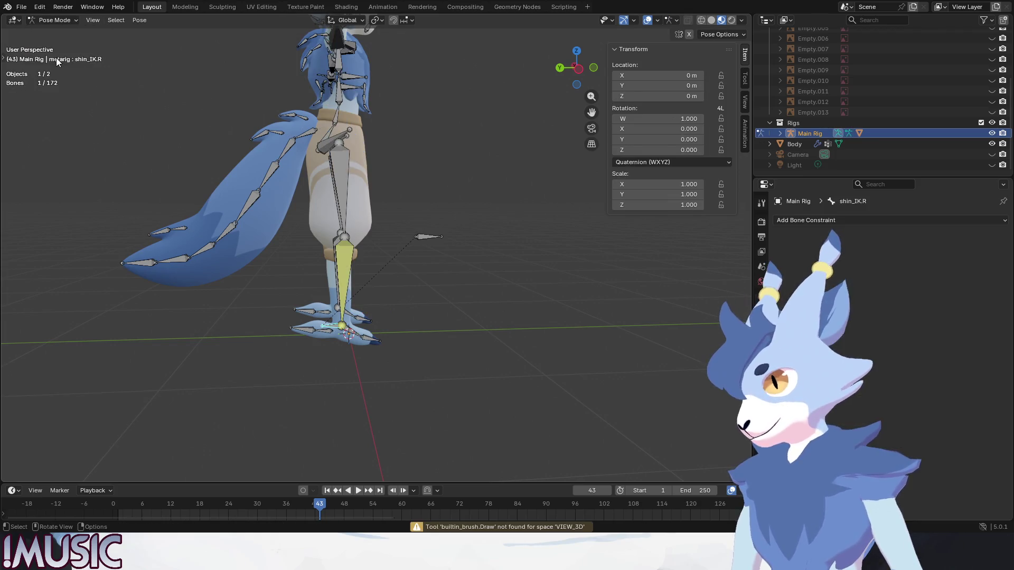
middle_drag(290, 235, 338, 241)
key(g)
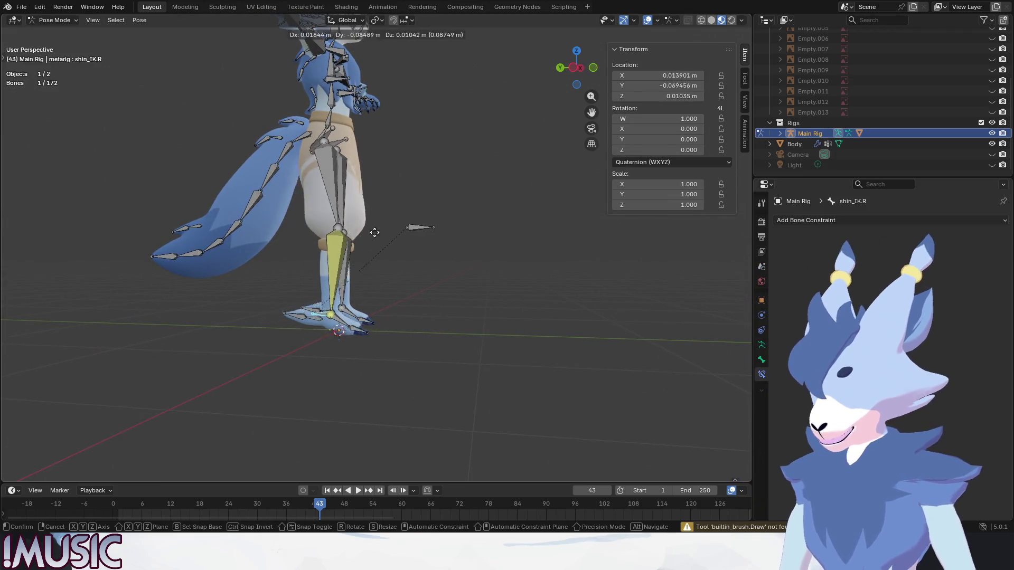
click(422, 253)
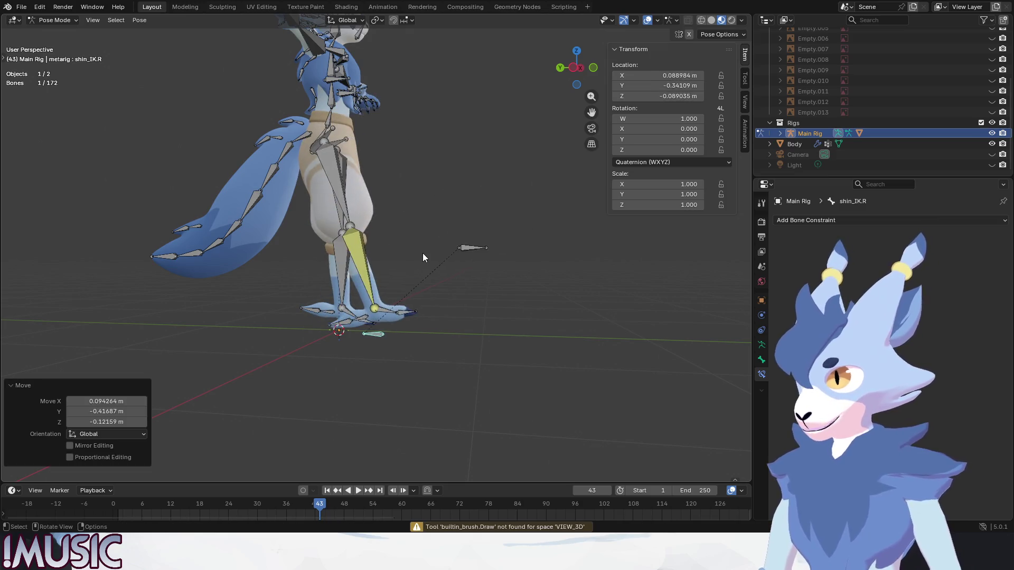
key(alt+g)
- From a left side view, lift shin_IK.R to check the leg bend, then undo the move
key(ctrl+KP_3)
scroll(353, 267, up, 4)
shift+middle_drag(351, 266, 400, 200)
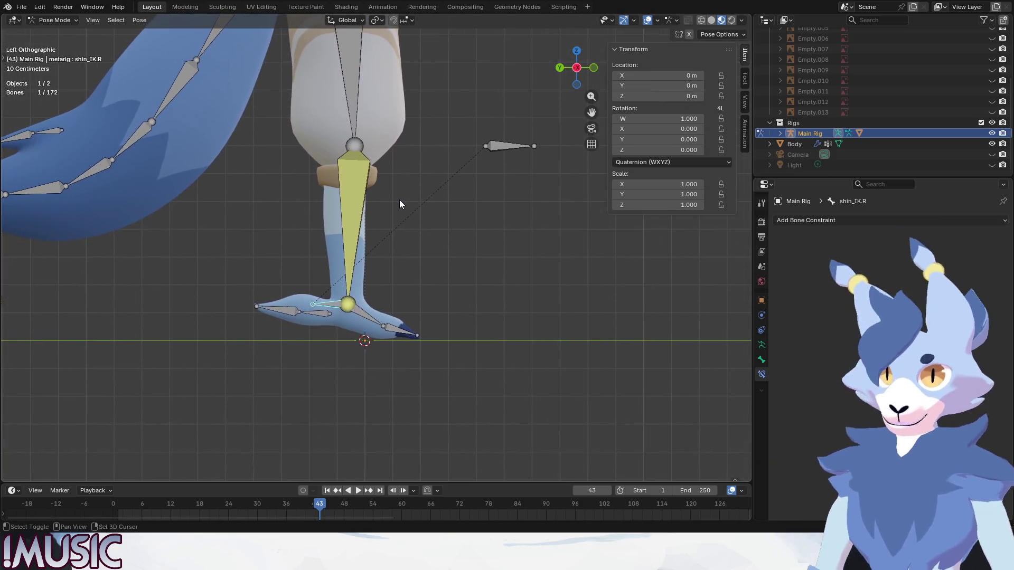
key(g)
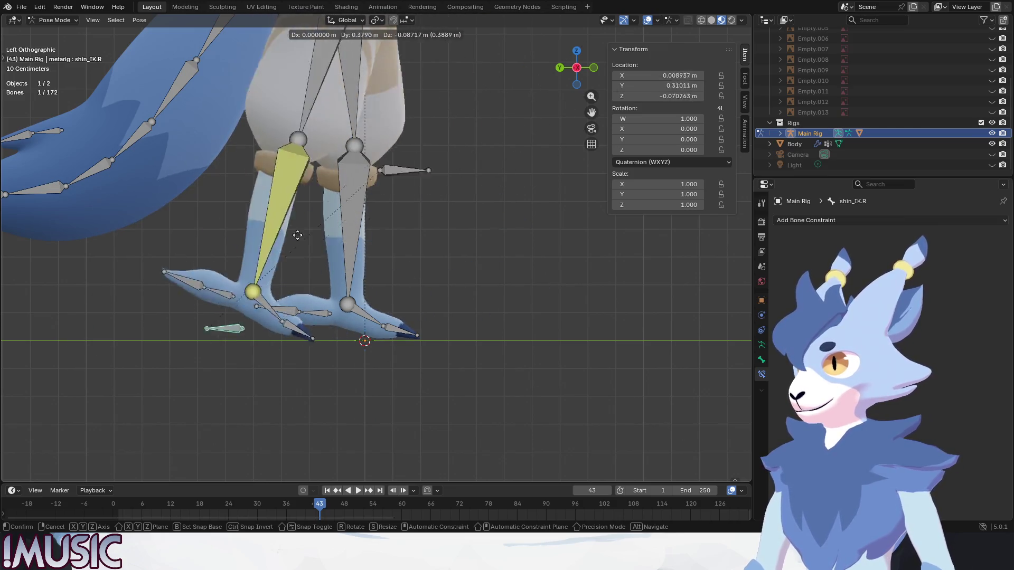
click(441, 286)
key(ctrl+z)
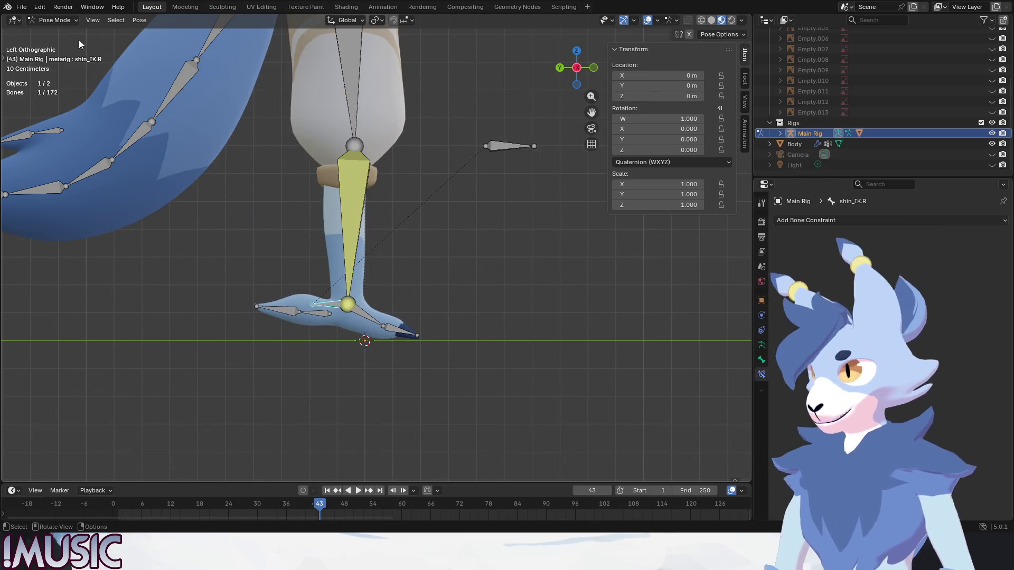
click(52, 21)
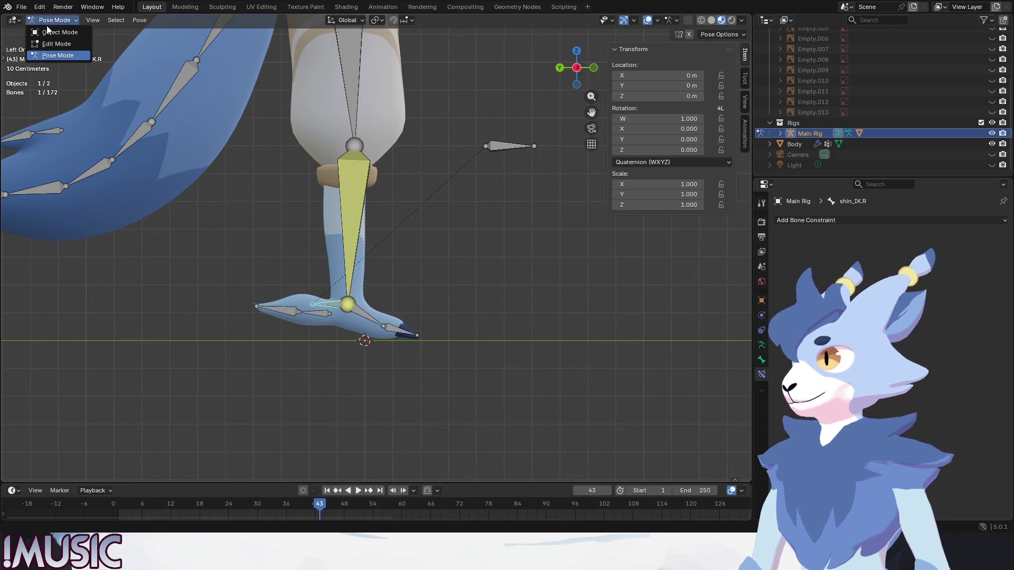
- Switch Main Rig to Object Mode and zoom in on the right leg from the left side
click(50, 31)
mouse_move(334, 173)
middle_down()
mouse_move(331, 236)
mouse_move(376, 246)
mouse_move(349, 272)
middle_up()
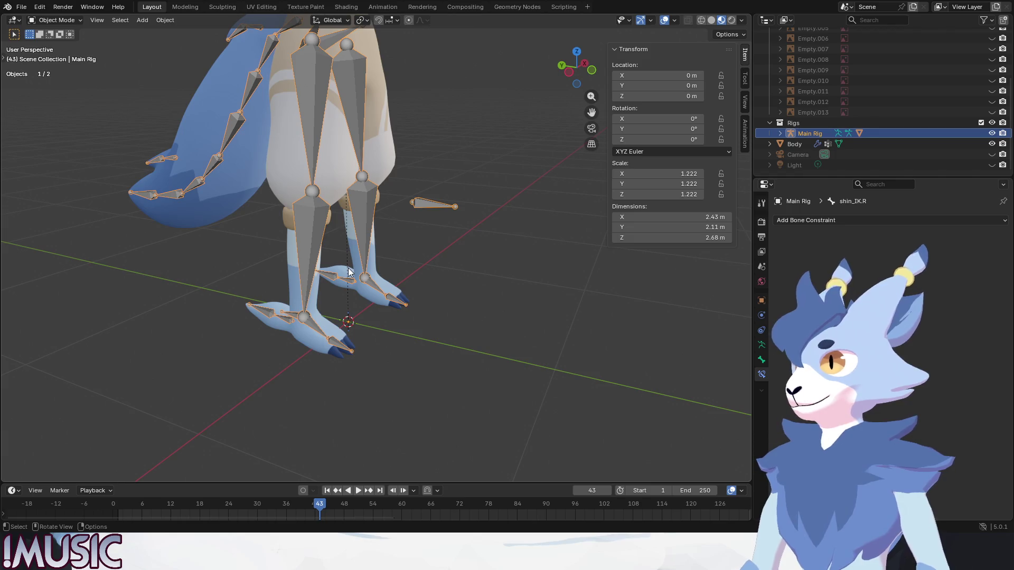
key(ctrl+KP_3)
scroll(325, 294, up, 2)
scroll(370, 306, up, 2)
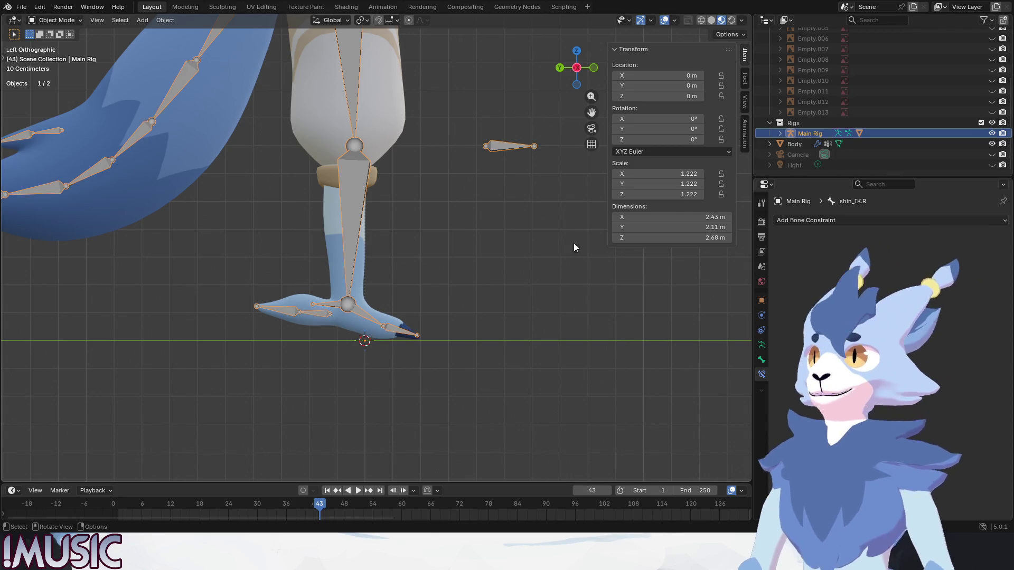
- Zoom in on the right foot and put Main Rig into Edit Mode
click(354, 353)
middle_drag(354, 353, 358, 182)
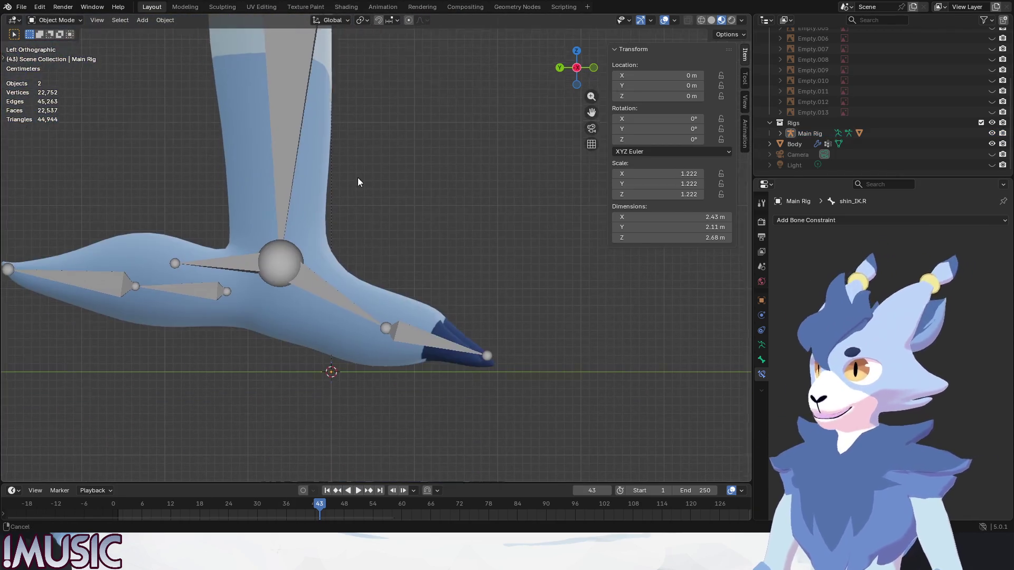
click(384, 327)
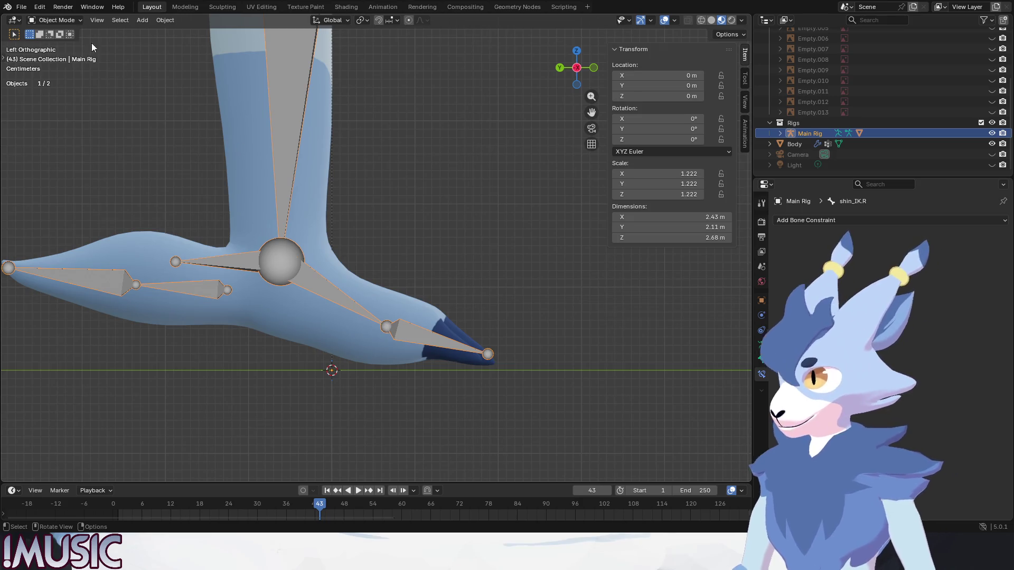
click(56, 20)
click(51, 41)
- Raise the front foot joint straight up along Z
click(396, 332)
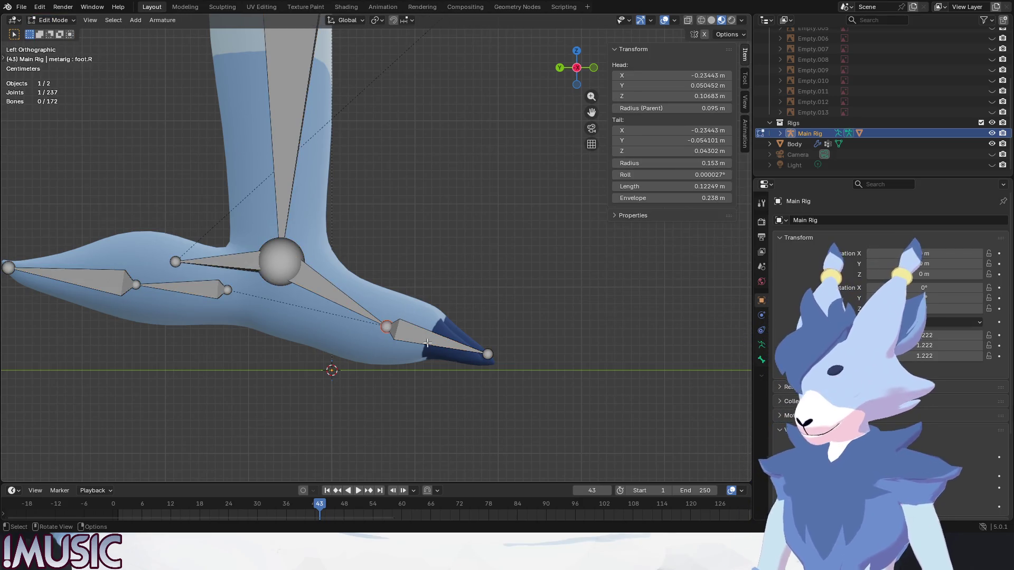
key(g)
key(z)
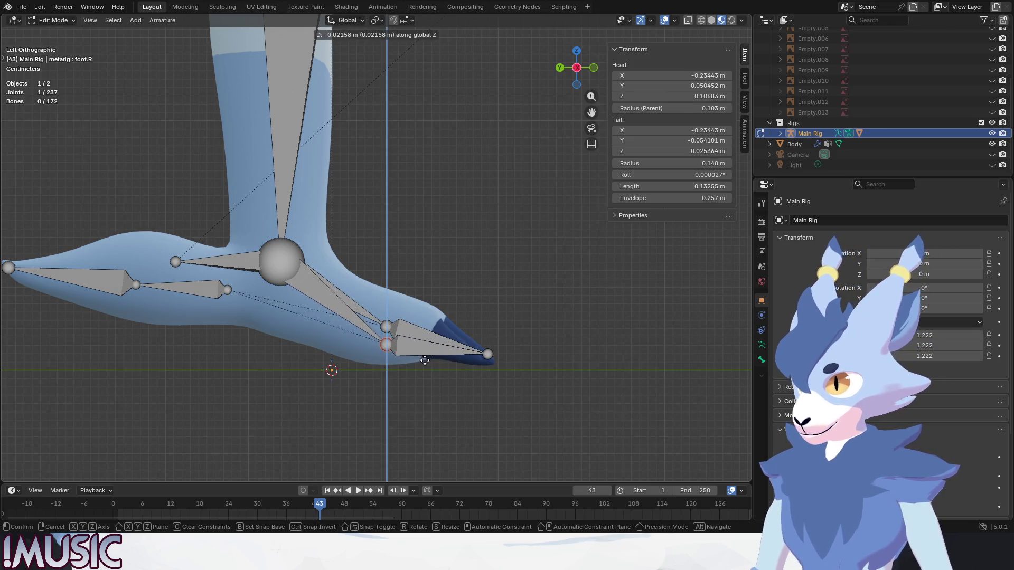
click(530, 277)
key(ctrl+z)
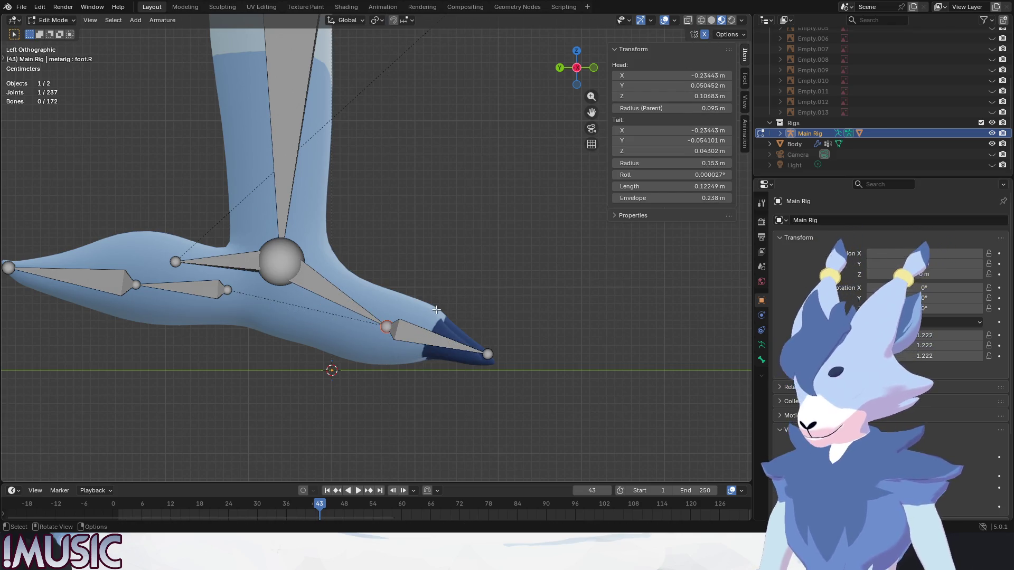
key(g)
key(z)
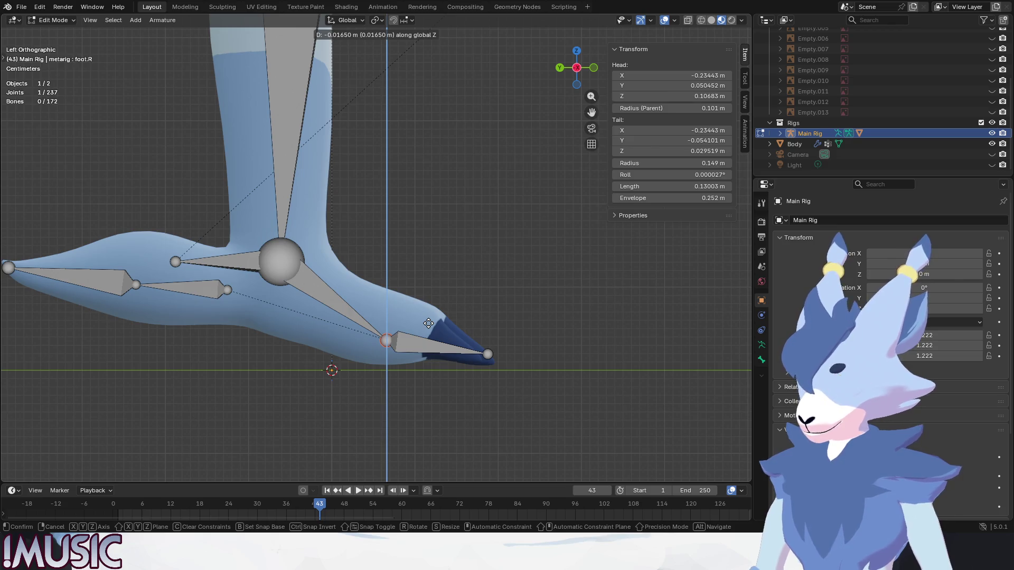
click(429, 324)
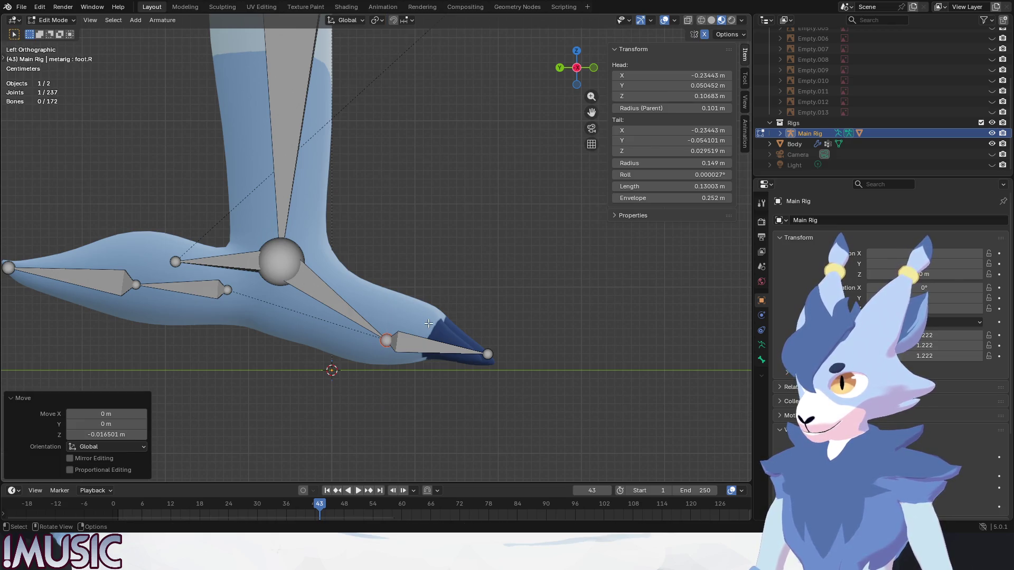
- Raise the right toe bone's tip slightly along Z
click(489, 354)
key(g)
key(z)
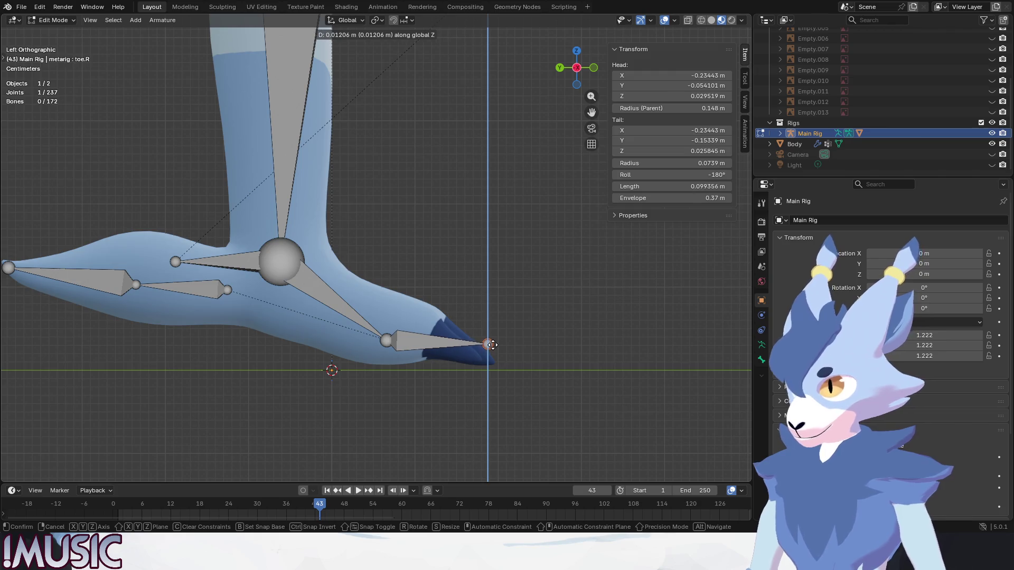
click(492, 345)
mouse_move(370, 364)
middle_down()
mouse_move(289, 392)
mouse_move(416, 326)
middle_up()
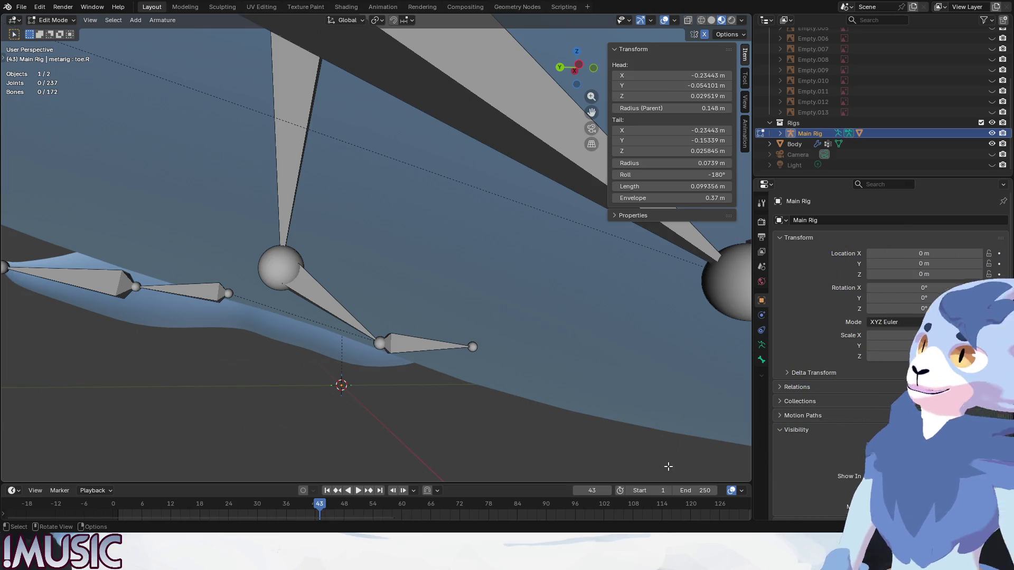
scroll(423, 396, down, 5)
scroll(384, 312, down, 3)
mouse_move(358, 295)
middle_down()
mouse_move(381, 315)
mouse_move(345, 312)
middle_up()
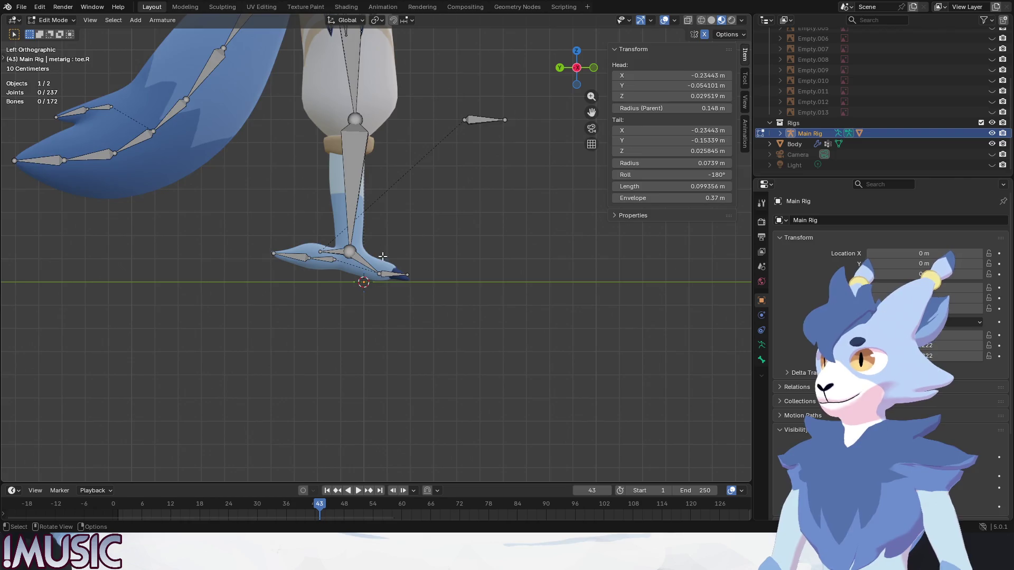
scroll(383, 256, up, 6)
scroll(418, 356, up, 2)
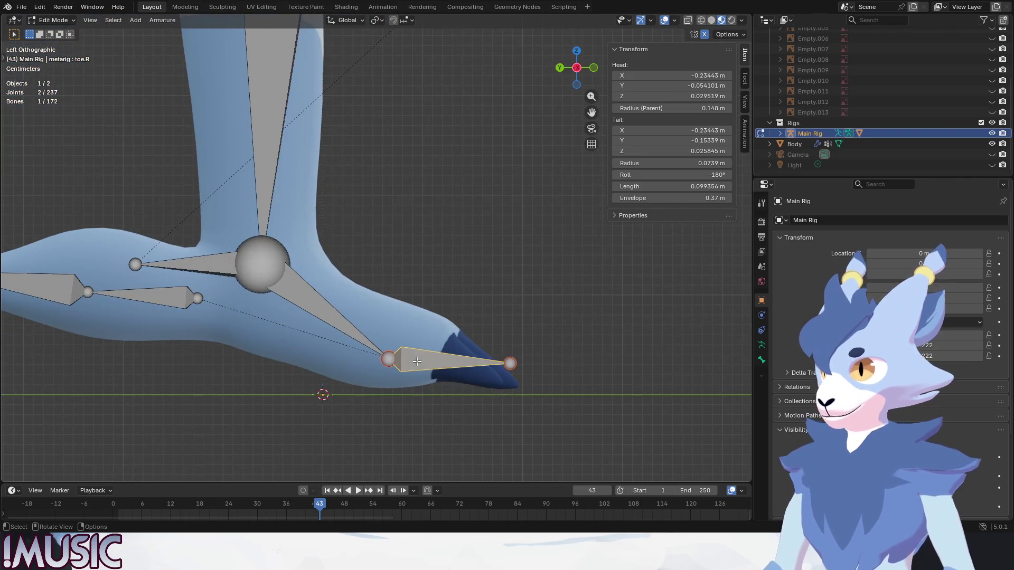
- Lift toe.R about 6 mm, head to Z 0.035577 m and tail to Z 0.031903 m
key(g)
key(z)
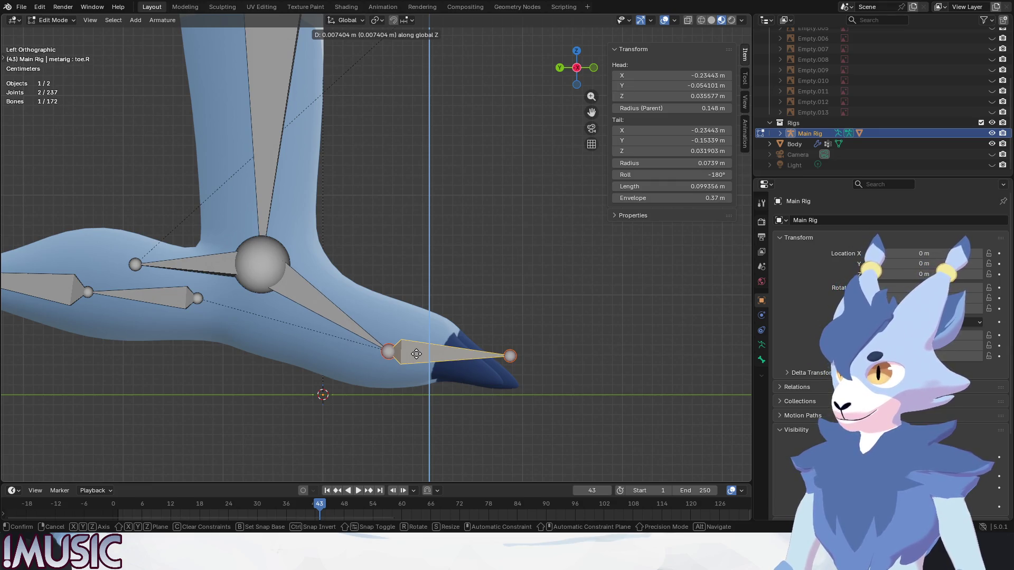
click(416, 354)
click(430, 306)
middle_drag(430, 306, 295, 341)
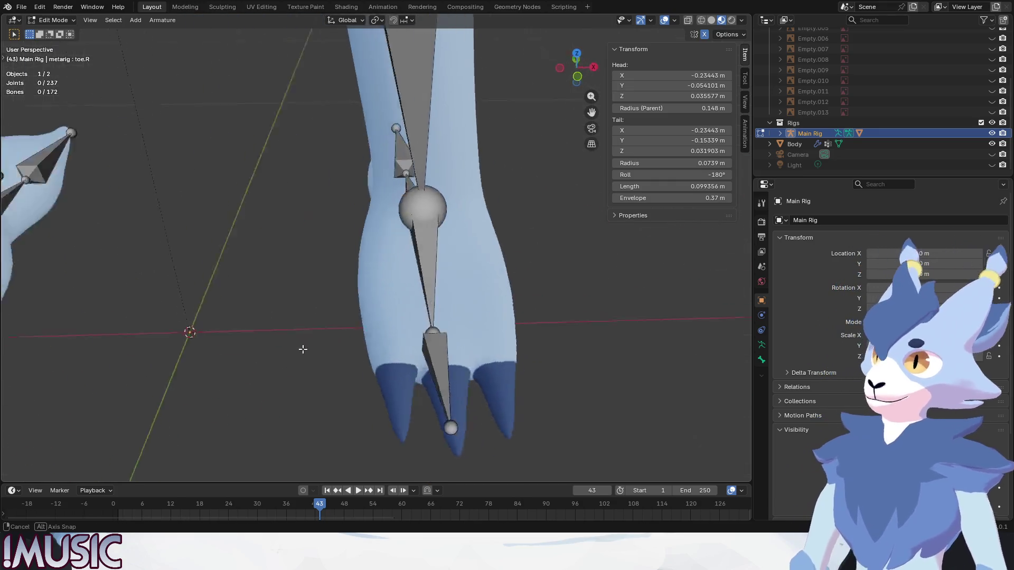
scroll(295, 341, down, 4)
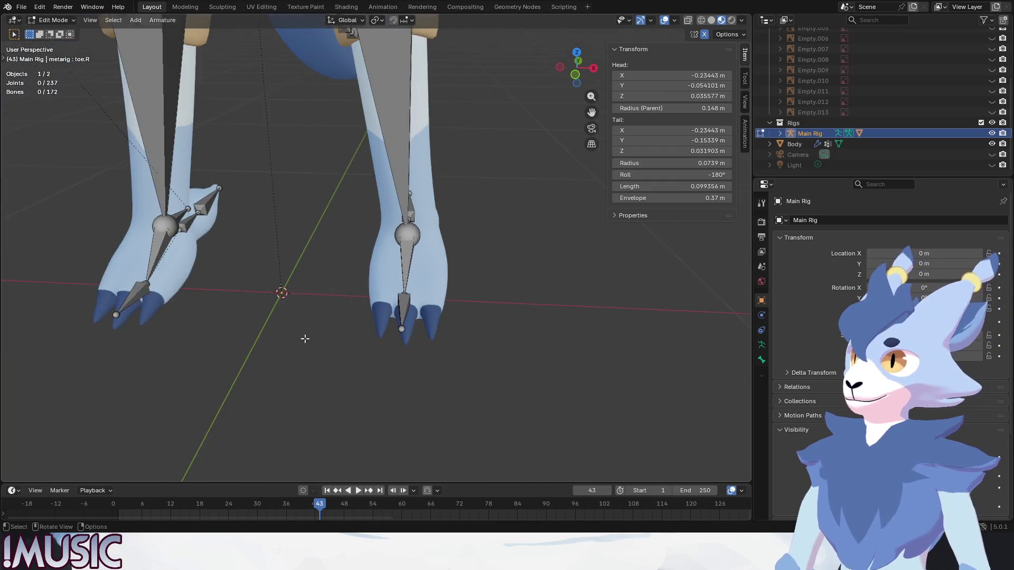
- In Pose Mode, test-rotate toe.R by 54°, then return it to its rest rotation
click(44, 22)
click(53, 58)
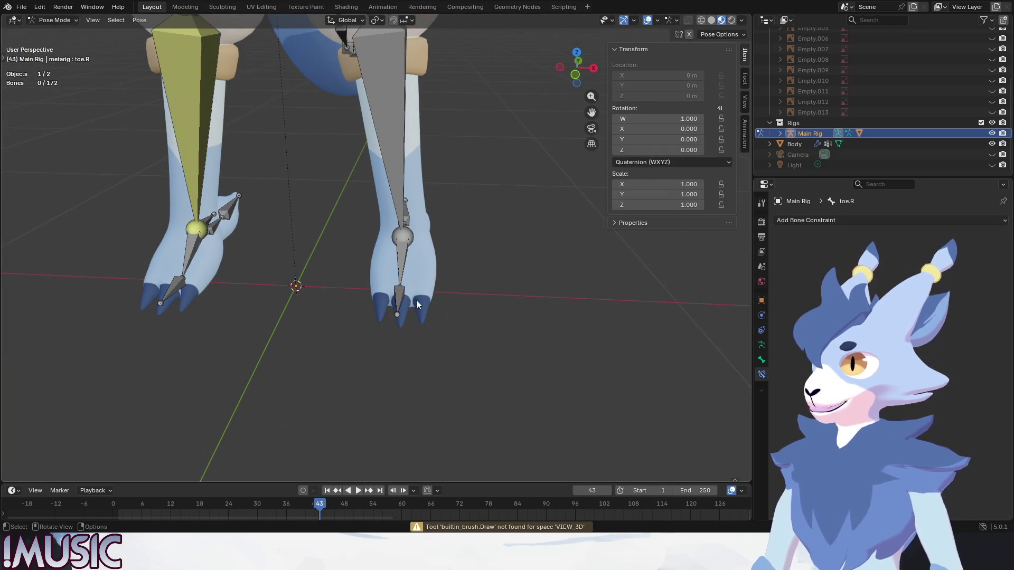
alt+middle_drag(400, 290, 460, 287)
click(426, 286)
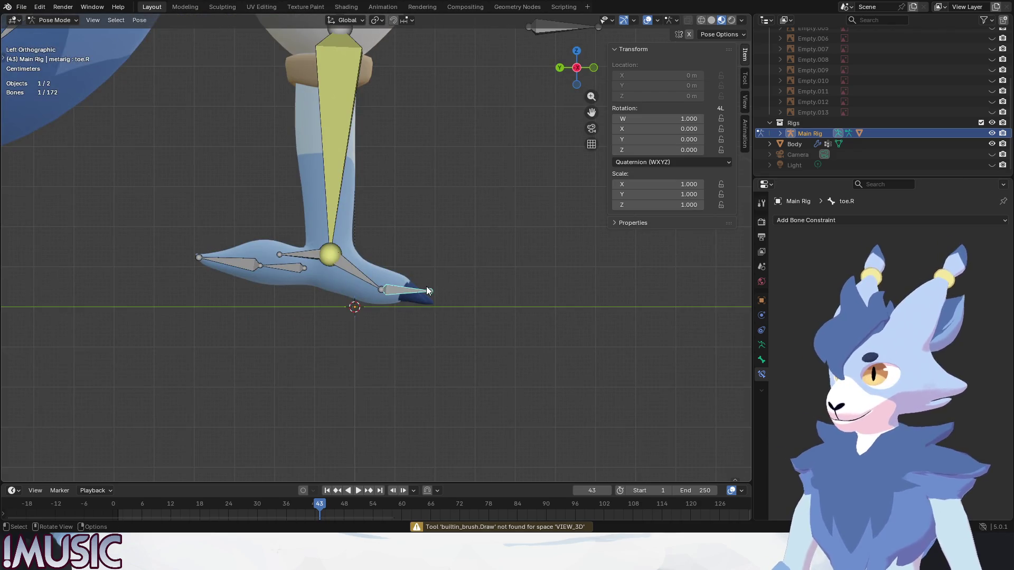
key(r)
click(482, 367)
mouse_move(482, 366)
middle_down()
mouse_move(358, 305)
mouse_move(427, 310)
middle_up()
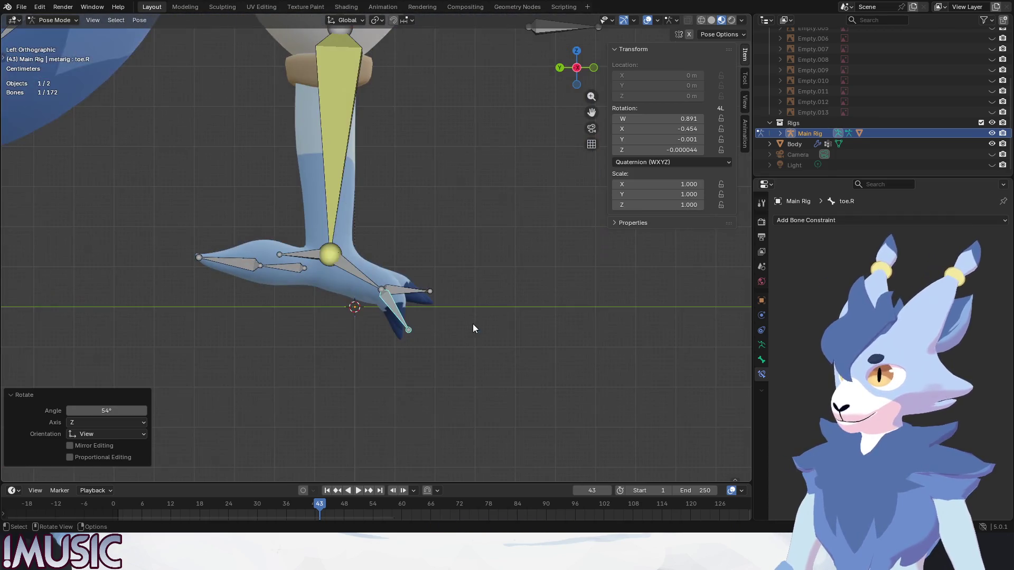
key(r)
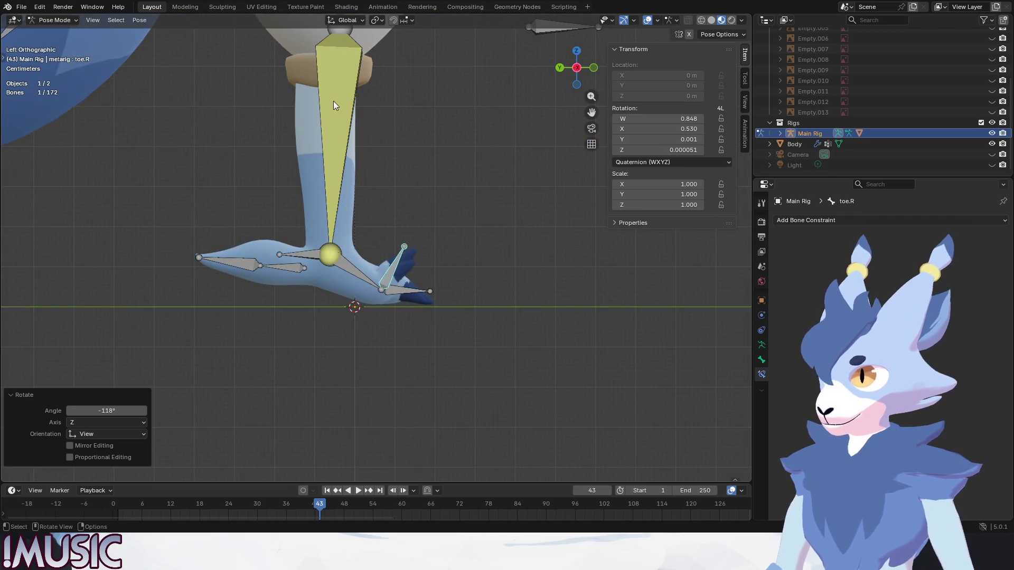
key(Escape)
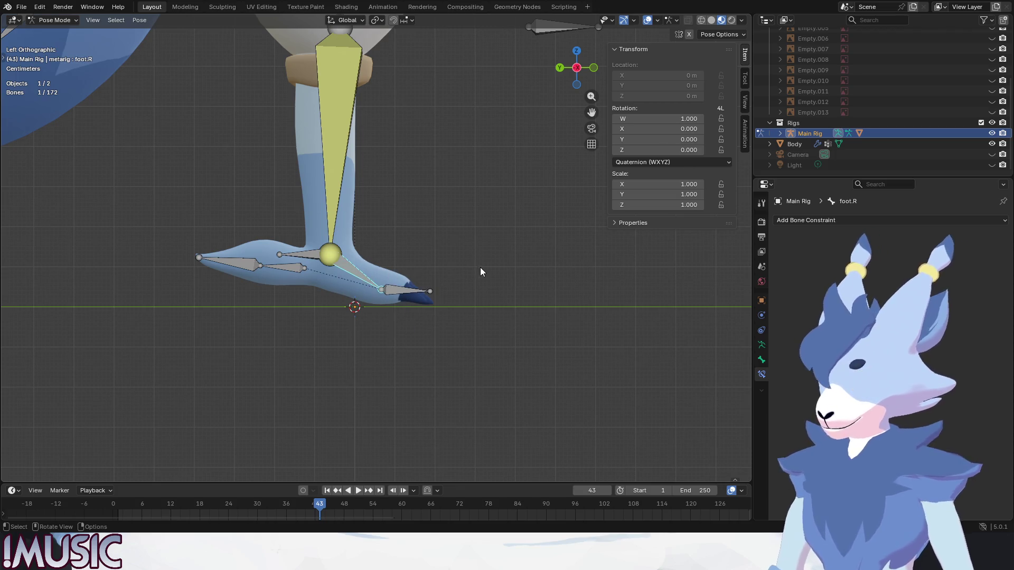
- Test-rotate the right foot bone, then undo the rotation
key(r)
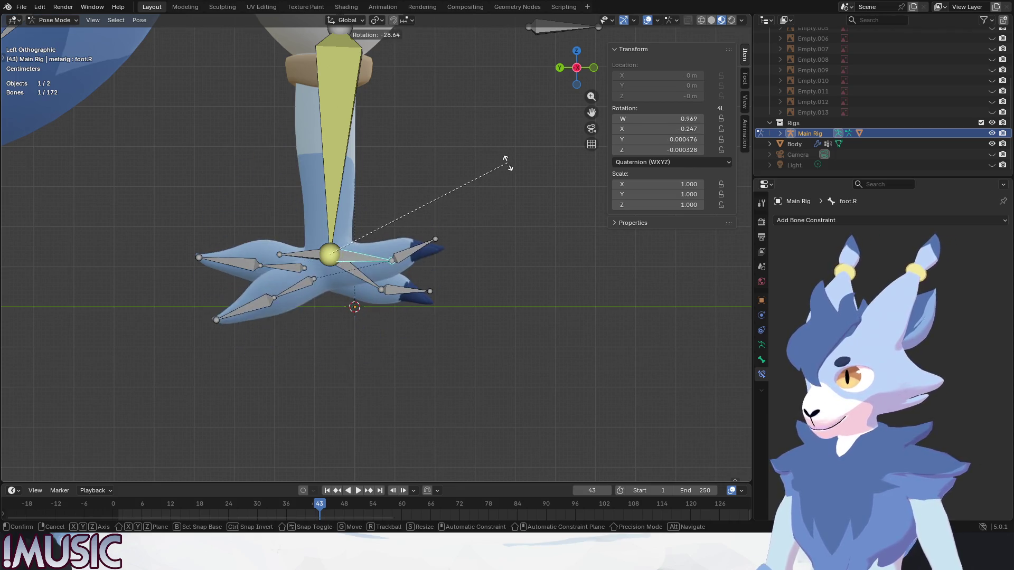
click(477, 176)
key(ctrl+z)
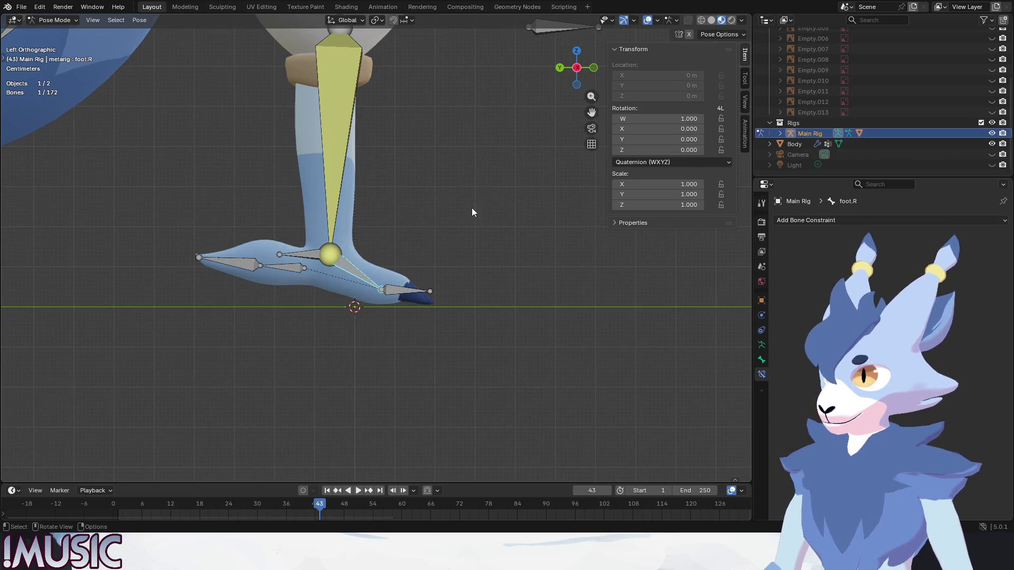
mouse_move(442, 300)
middle_down()
mouse_move(328, 316)
mouse_move(323, 339)
middle_up()
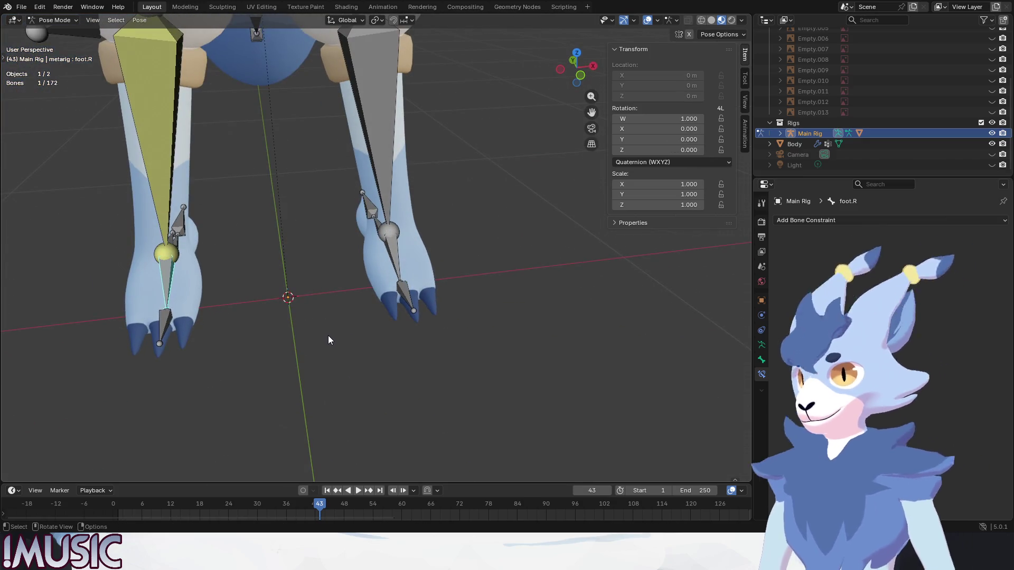
click(54, 20)
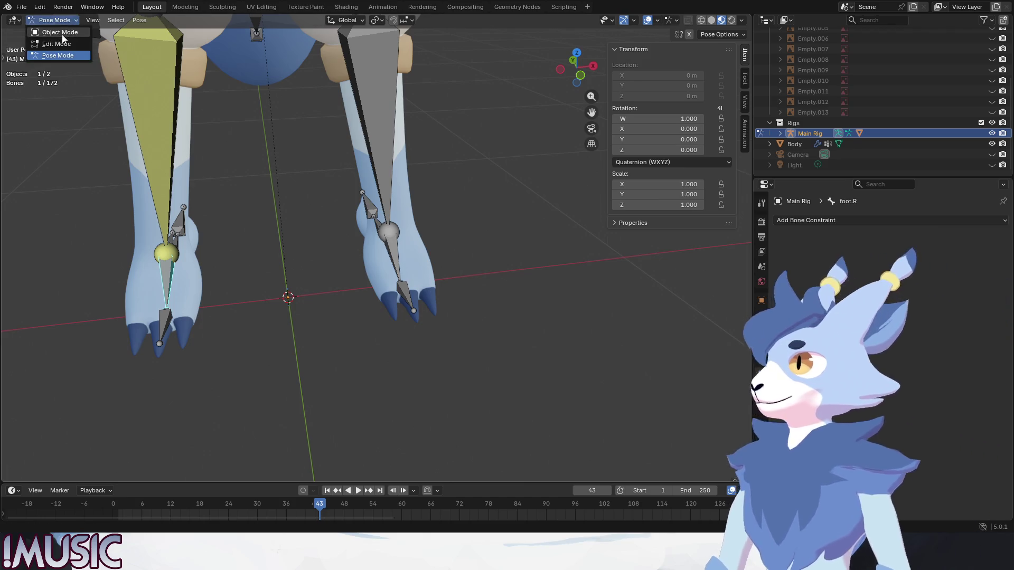
- Select the goat's body mesh, view the legs from the front, and toggle it through Edit and Object mode
click(60, 32)
click(402, 249)
scroll(437, 258, down, 5)
mouse_move(437, 257)
middle_down()
mouse_move(388, 236)
mouse_move(418, 235)
middle_up()
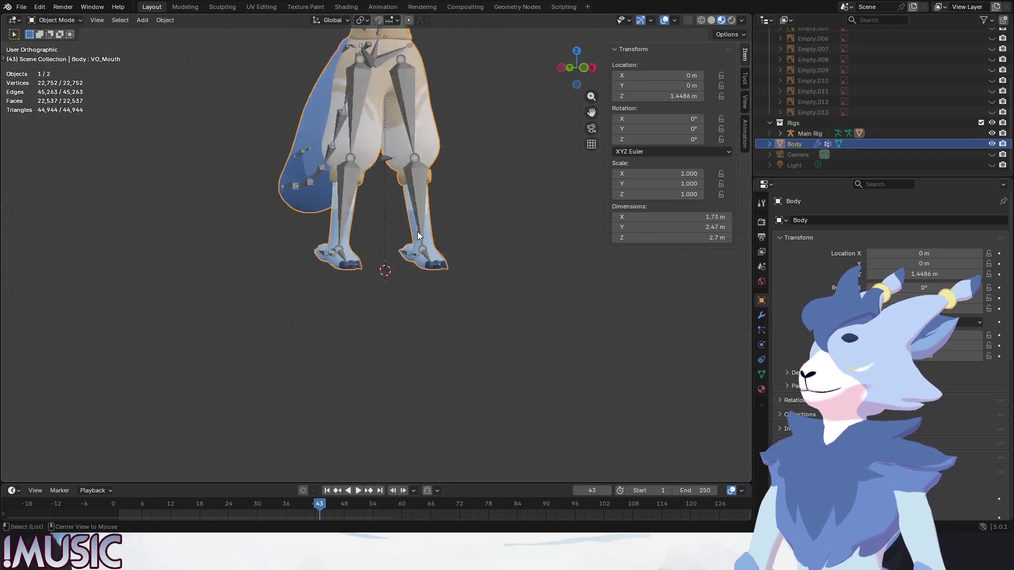
key(KP_1)
scroll(455, 281, up, 2)
click(54, 20)
click(53, 46)
click(54, 24)
click(47, 21)
click(46, 20)
click(48, 32)
- Select Main Rig, cycle it through Edit, Pose and Object modes, ending in bone Edit Mode
click(309, 192)
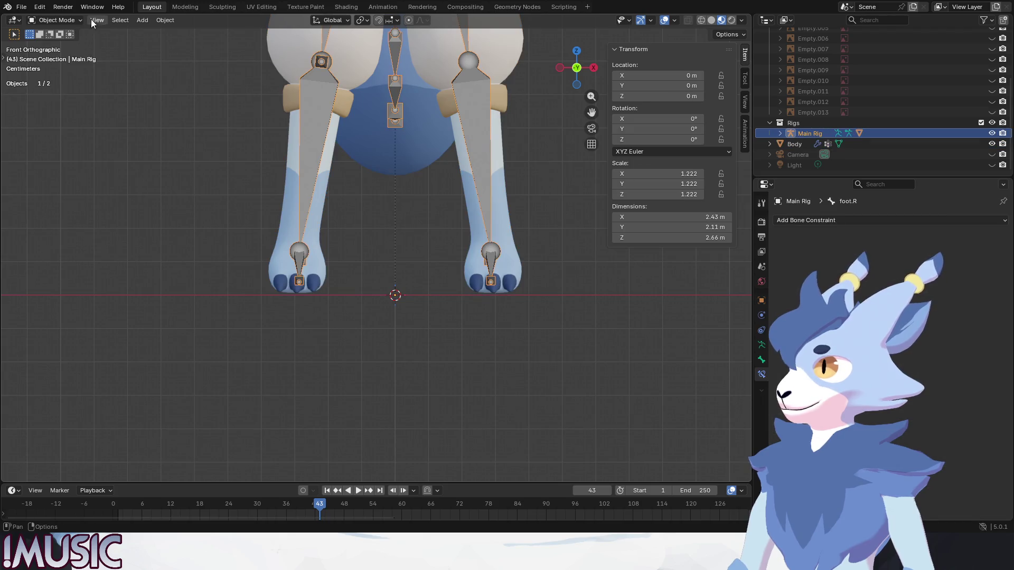
click(52, 43)
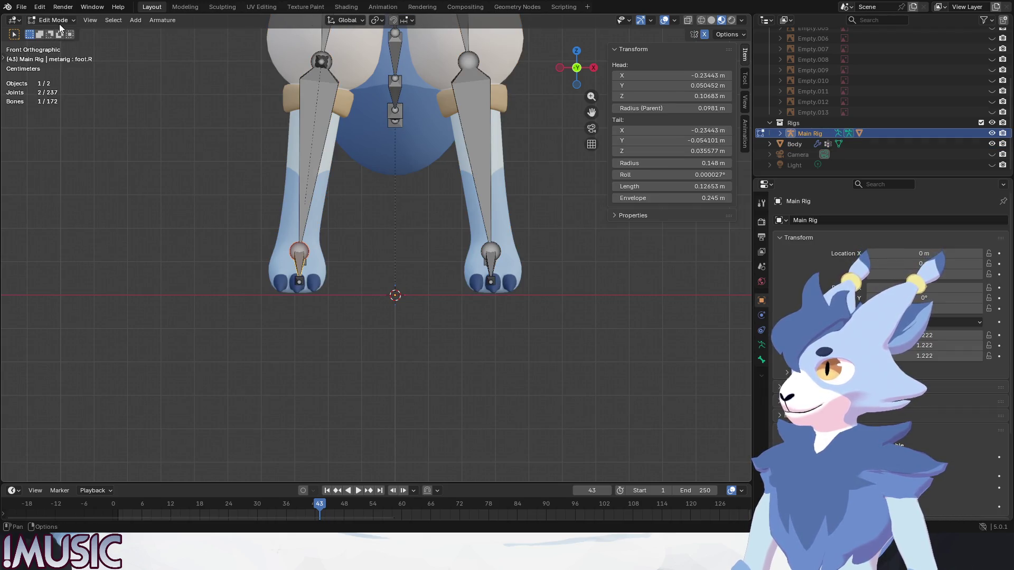
click(55, 55)
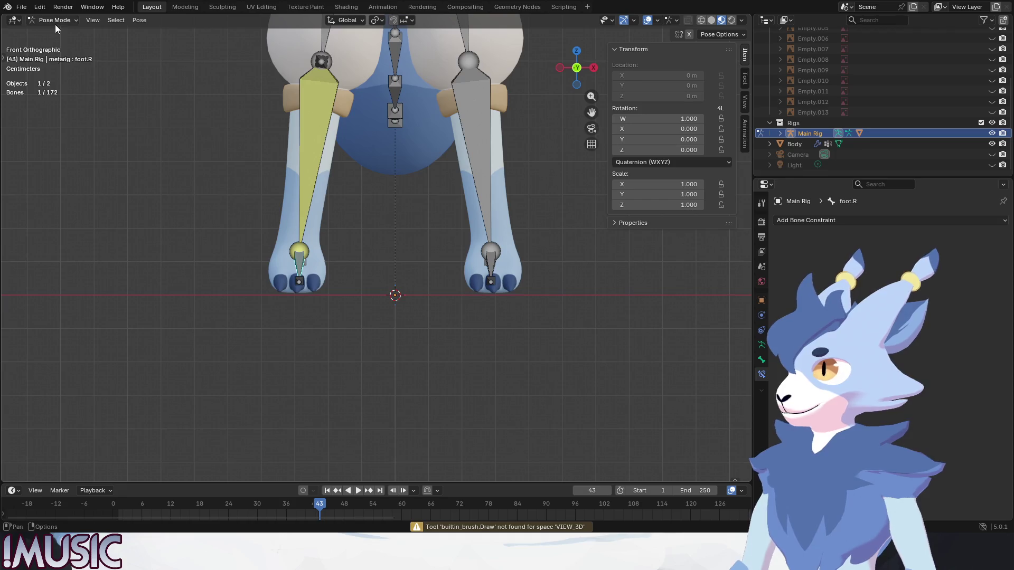
click(55, 22)
click(47, 32)
click(405, 227)
middle_drag(406, 227, 456, 226)
key(Tab)
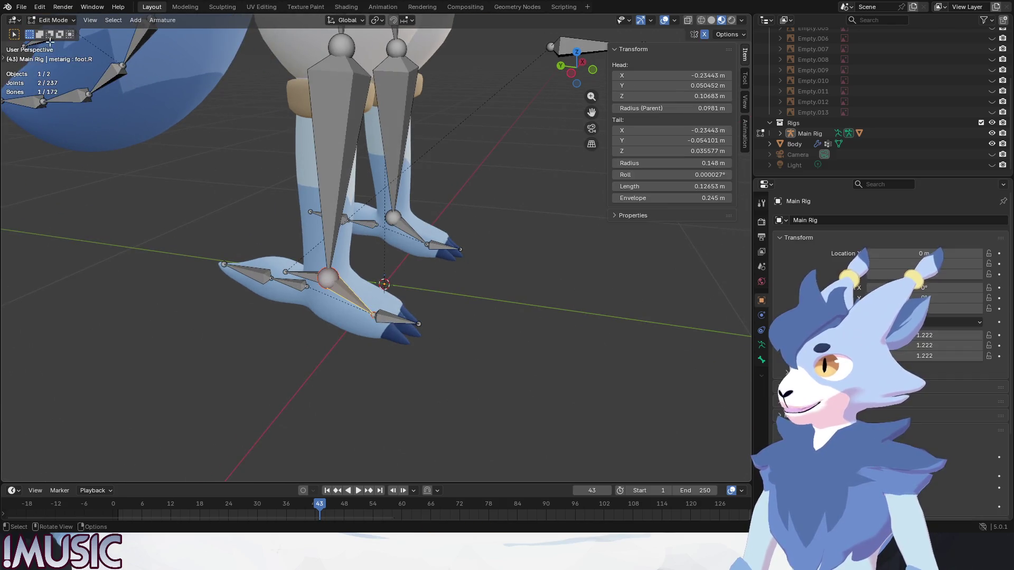
- From the front view, box-select the spine, arm and leg bones and Symmetrize them
key(KP_1)
drag(400, 276, 164, 30)
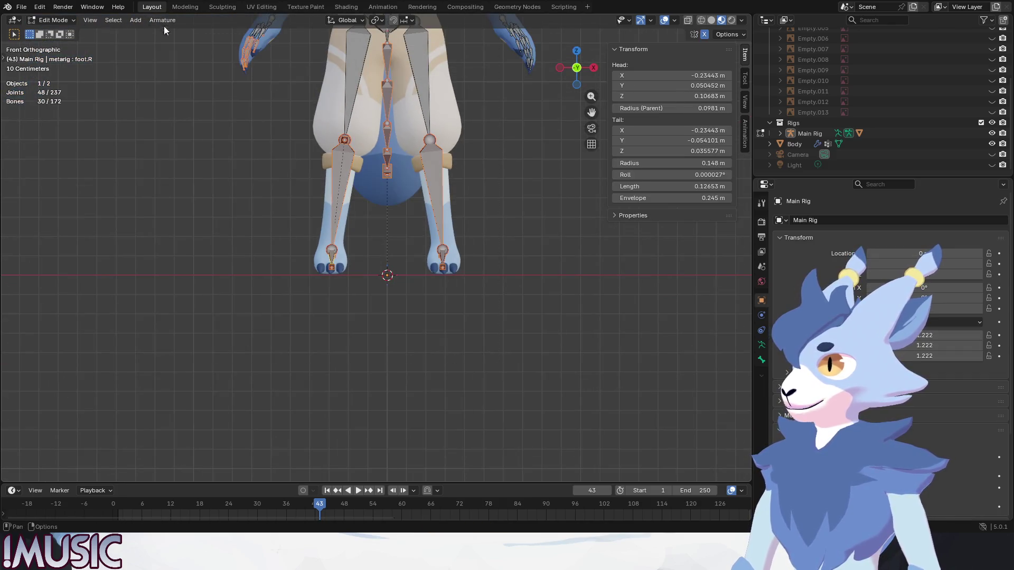
right_click(233, 209)
click(226, 185)
- Select the heel.02.R bone and move it to a new position
middle_drag(423, 176, 496, 206)
click(351, 252)
middle_drag(354, 250, 355, 254)
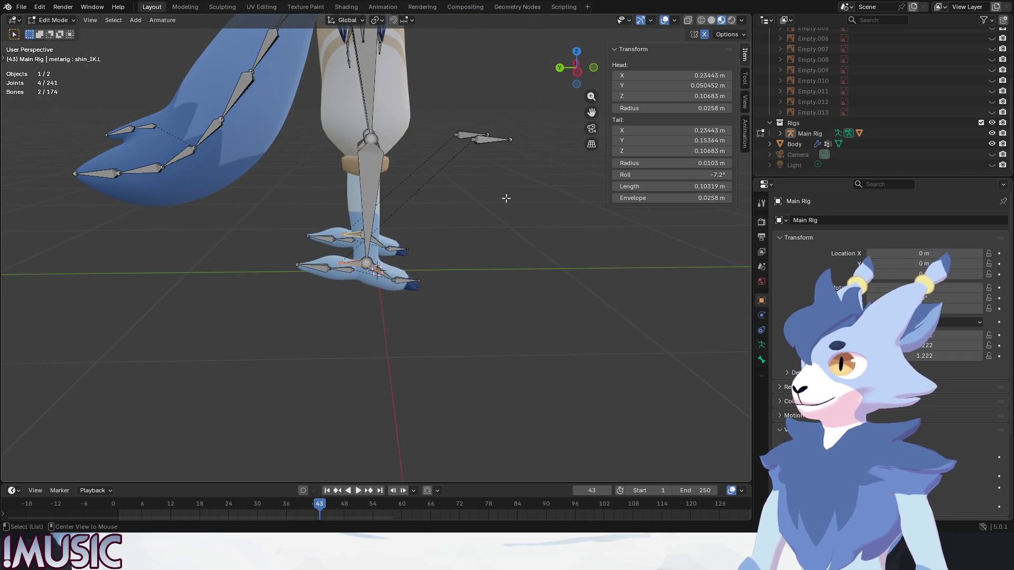
alt+middle_drag(506, 198, 438, 198)
key(g)
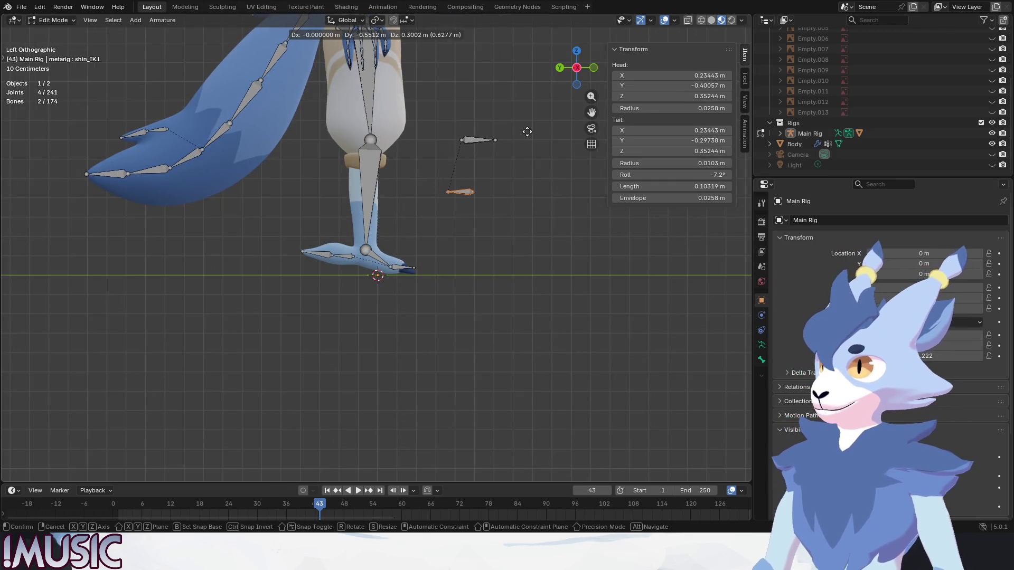
click(527, 132)
- Undo the mirrored extra bones and put the rig back into Pose Mode
middle_drag(527, 131, 470, 227)
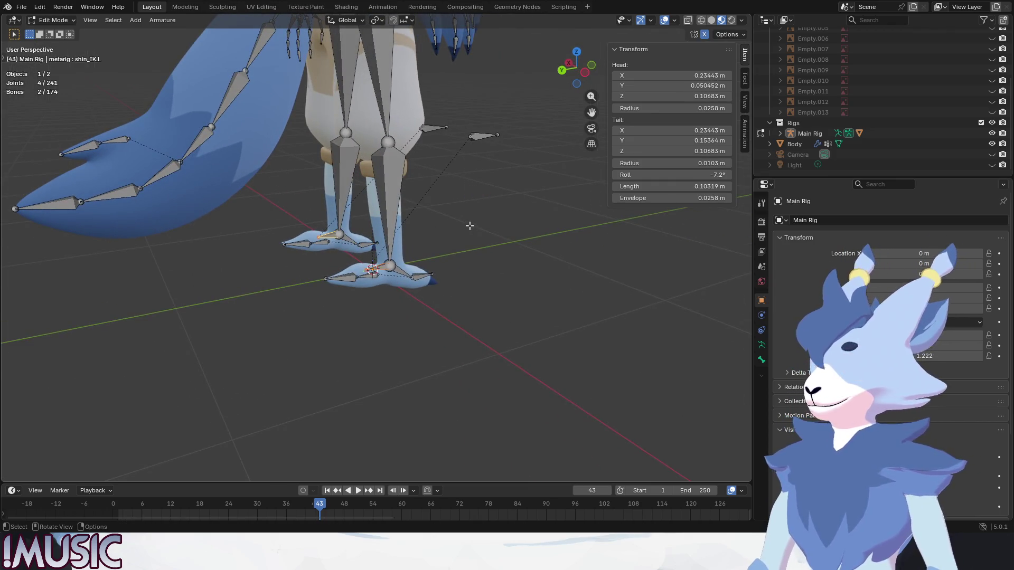
middle_drag(411, 220, 323, 214)
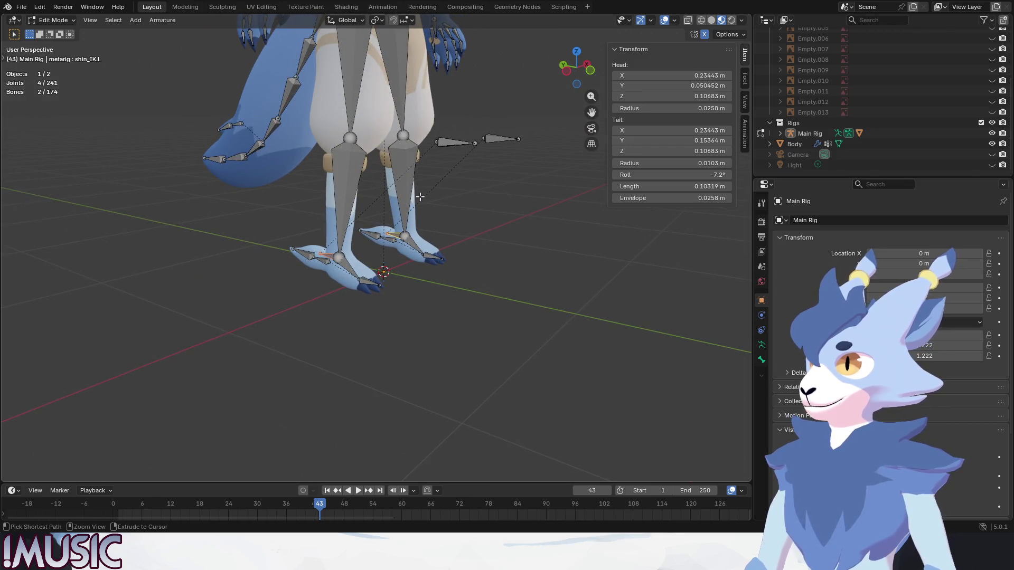
key(ctrl+z)
key(ctrl+z)
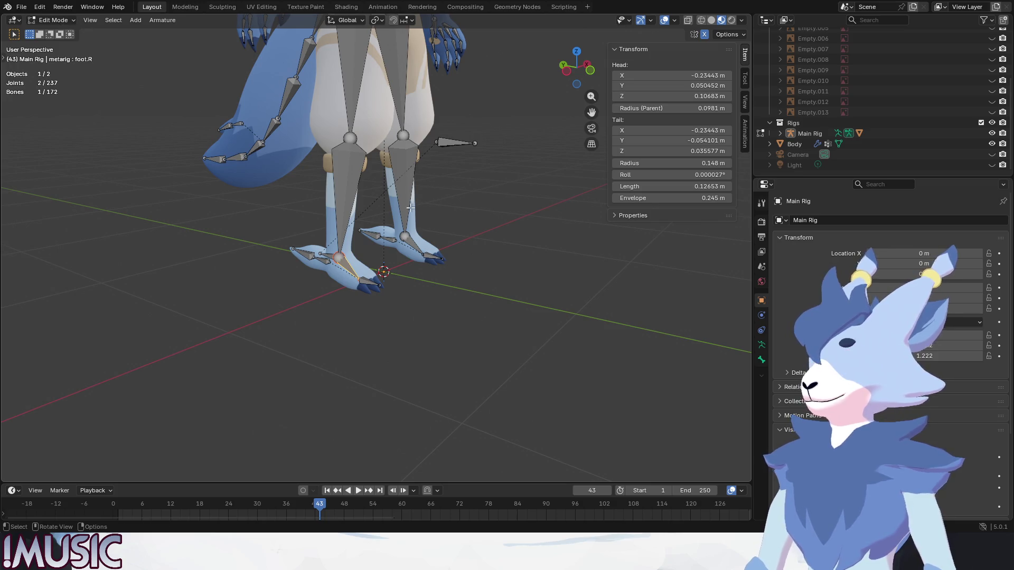
click(67, 24)
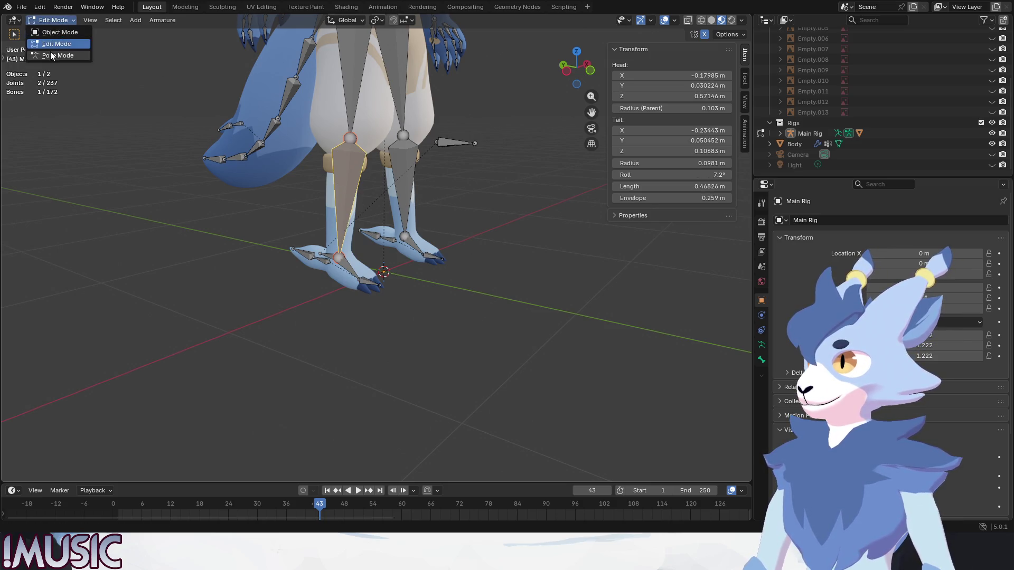
click(51, 56)
middle_drag(69, 64, 429, 210)
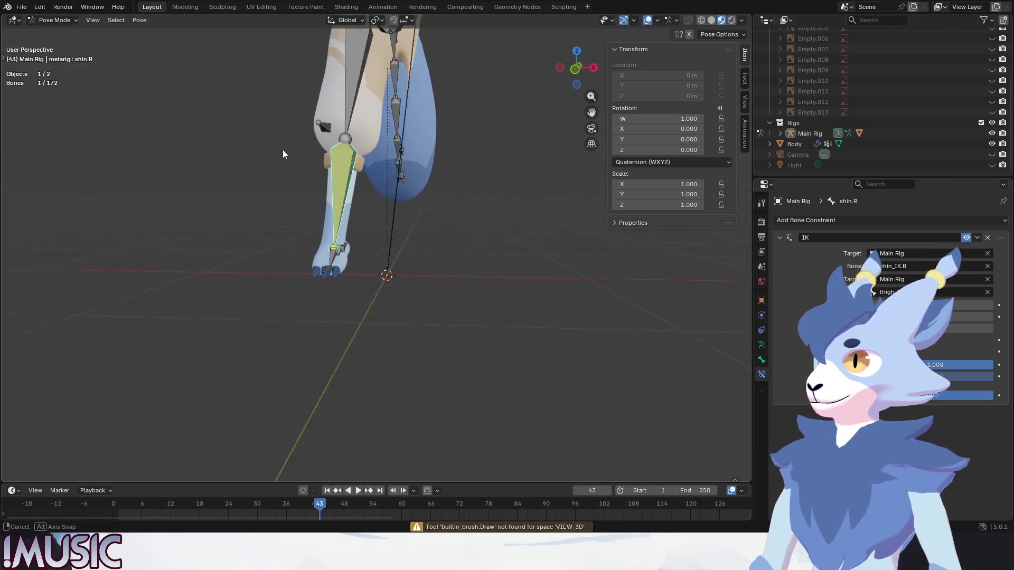
- Orbit toward the right leg and toggle the rig into Edit Mode and back to Pose Mode
scroll(429, 206, down, 3)
scroll(398, 325, down, 3)
mouse_move(416, 218)
middle_down()
mouse_move(437, 165)
mouse_move(321, 261)
mouse_move(296, 227)
middle_up()
scroll(438, 164, up, 8)
key(Tab)
click(53, 20)
click(33, 57)
- Save arky_nocape_joined_2026_0315_00.blend, then inspect the goat's legs from several angles
scroll(439, 257, down, 4)
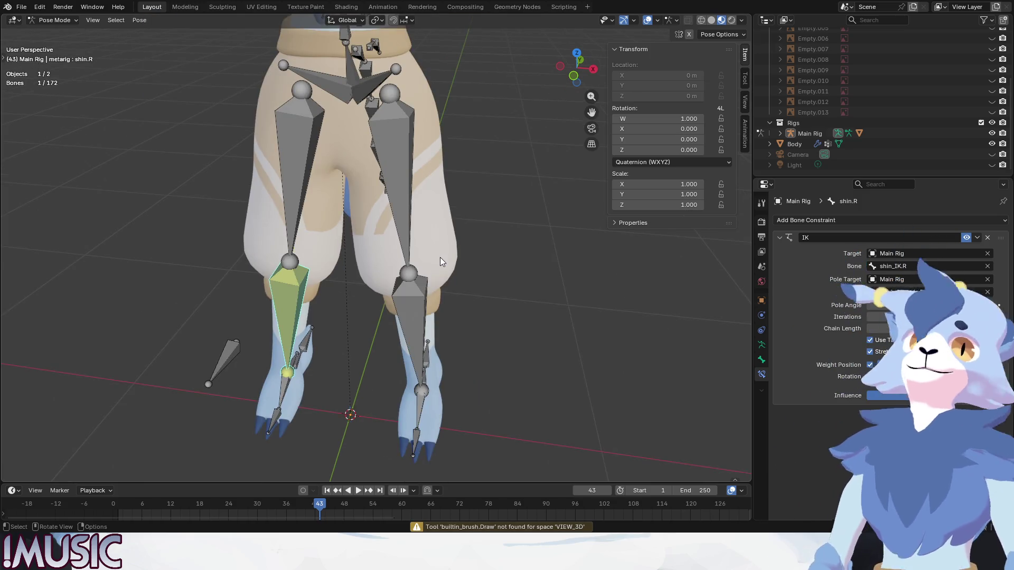
click(21, 7)
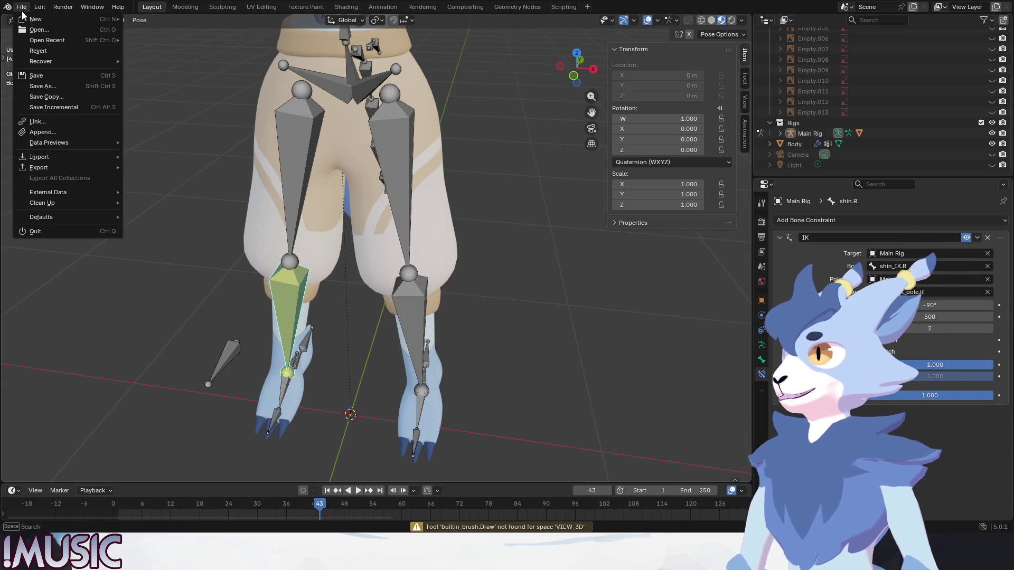
click(39, 79)
scroll(447, 298, down, 5)
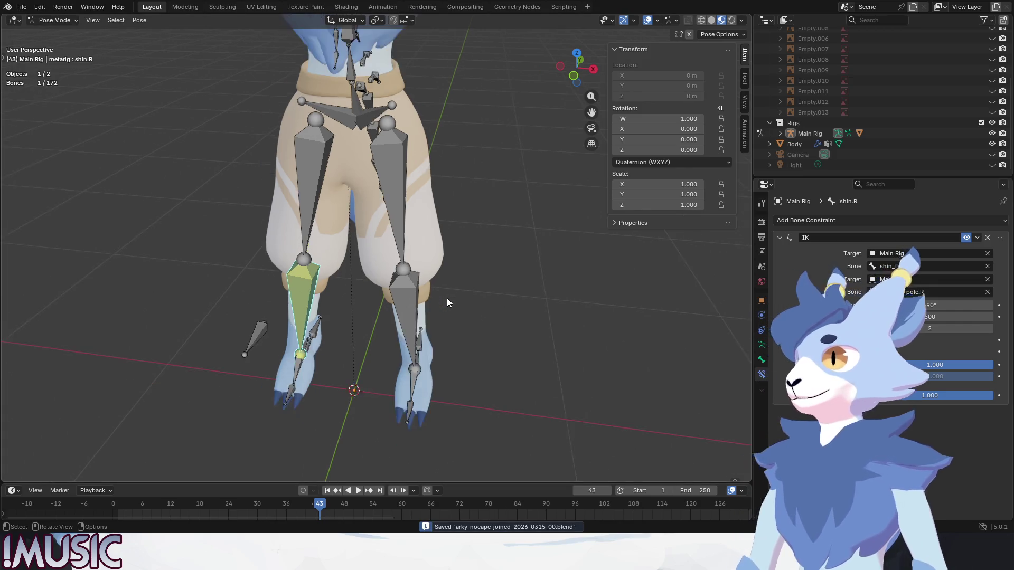
mouse_move(355, 302)
middle_down()
mouse_move(384, 290)
mouse_move(338, 256)
middle_up()
scroll(338, 256, up, 3)
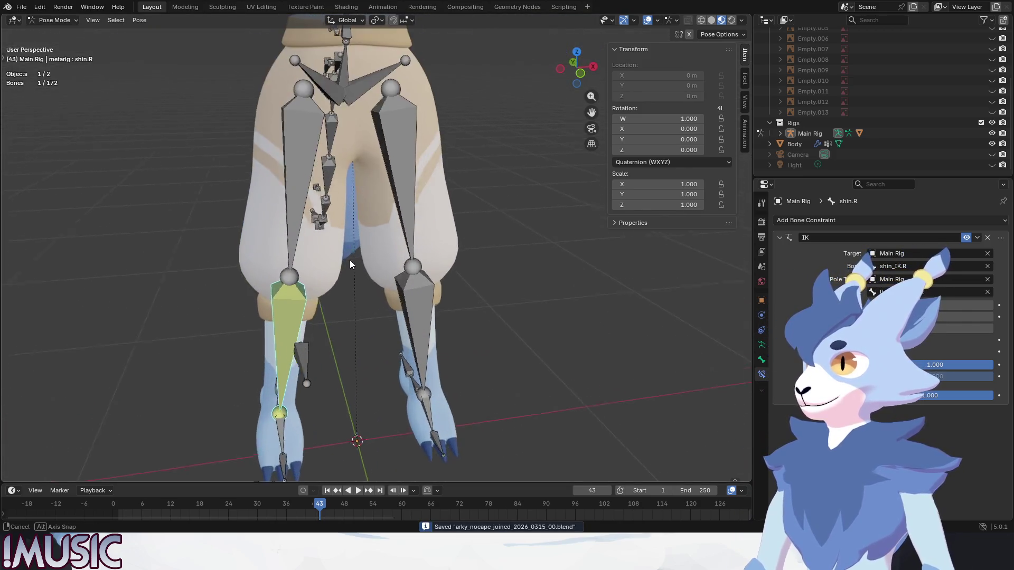
scroll(364, 261, up, 2)
scroll(376, 259, down, 2)
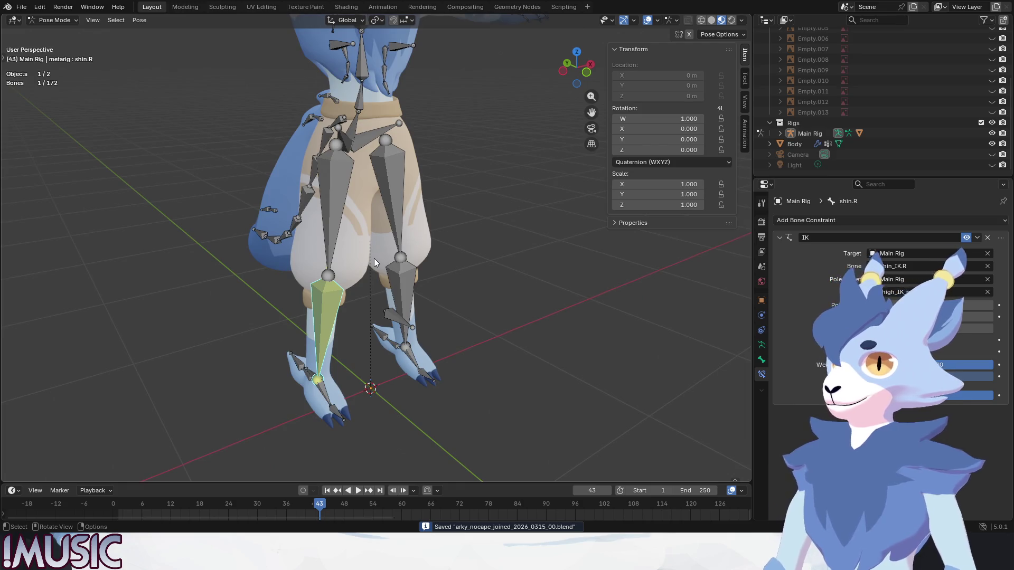
scroll(378, 270, down, 1)
middle_drag(414, 267, 439, 265)
scroll(392, 204, up, 1)
scroll(397, 272, up, 2)
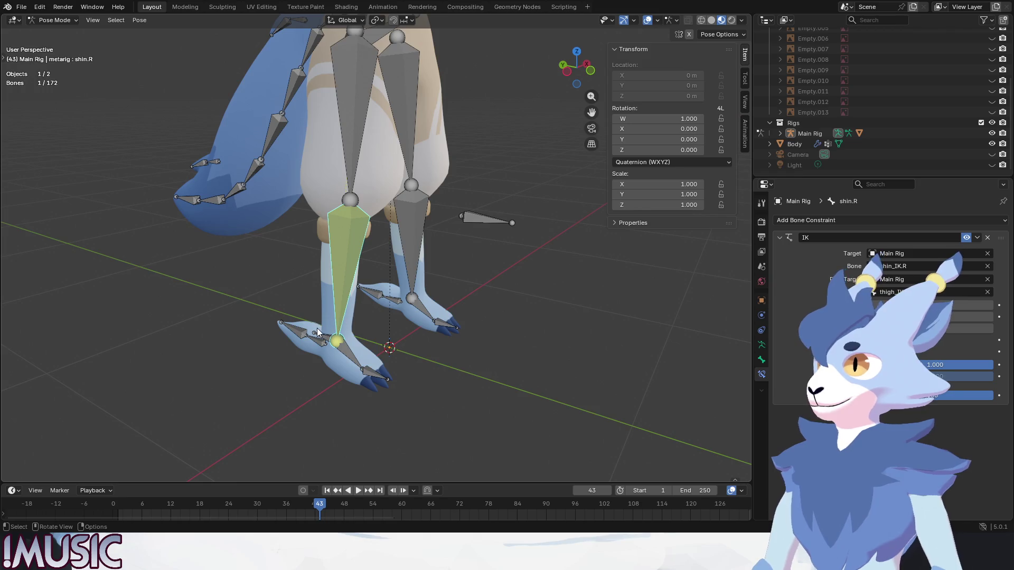
click(336, 330)
middle_drag(336, 331, 498, 287)
key(r)
right_click(455, 136)
key(KP_5)
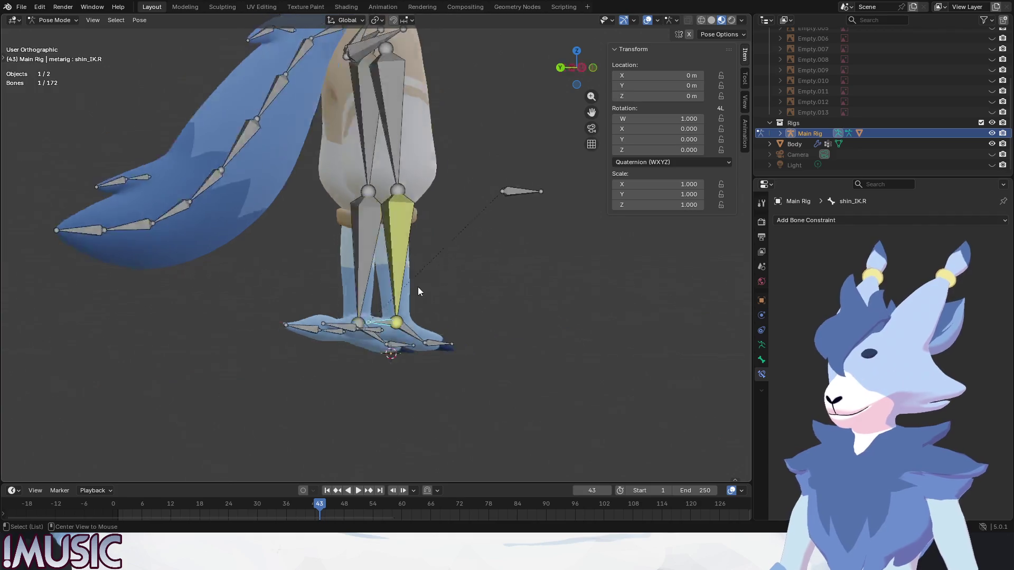
key(ctrl+KP_3)
key(r)
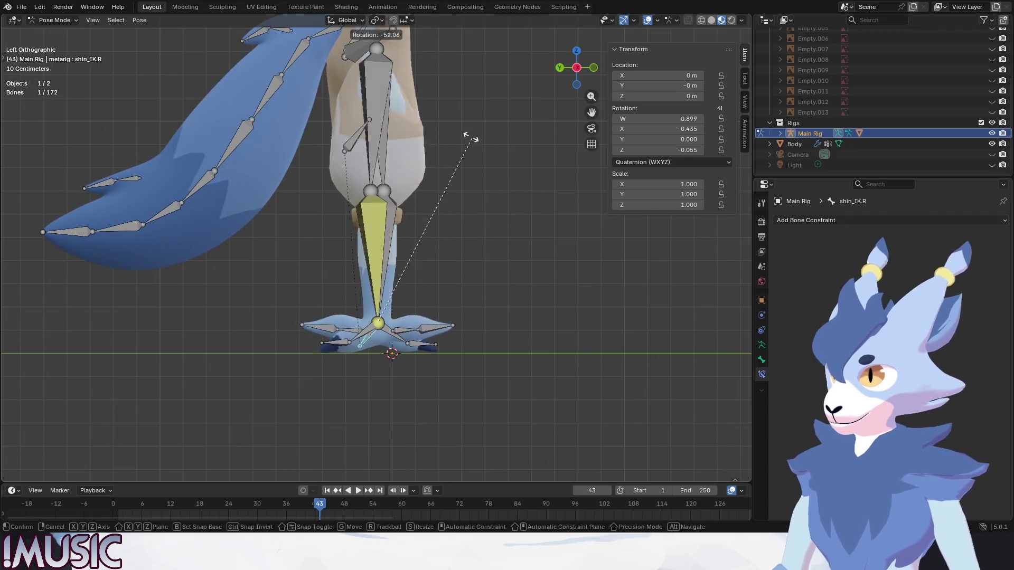
right_click(493, 344)
key(g)
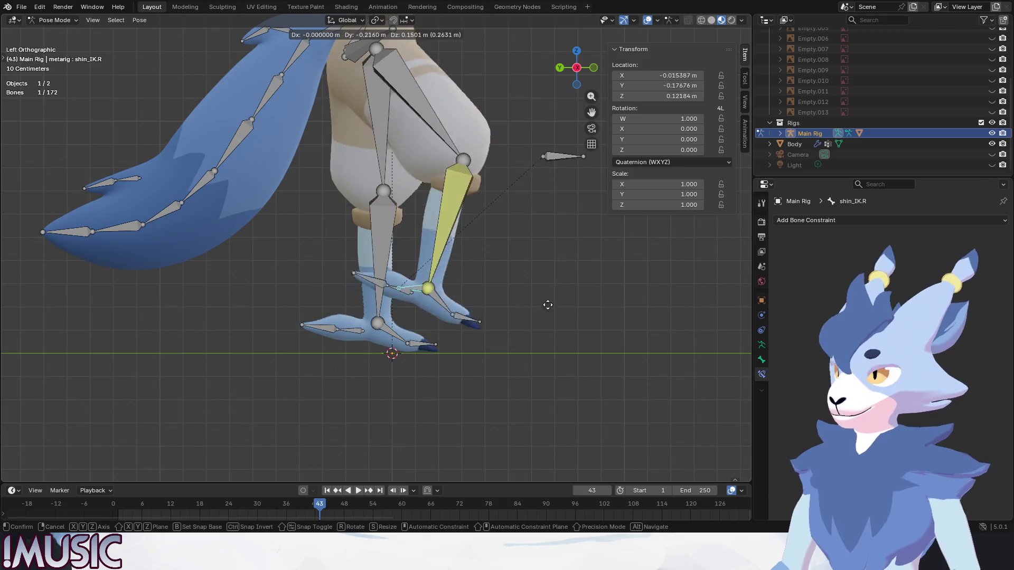
click(502, 330)
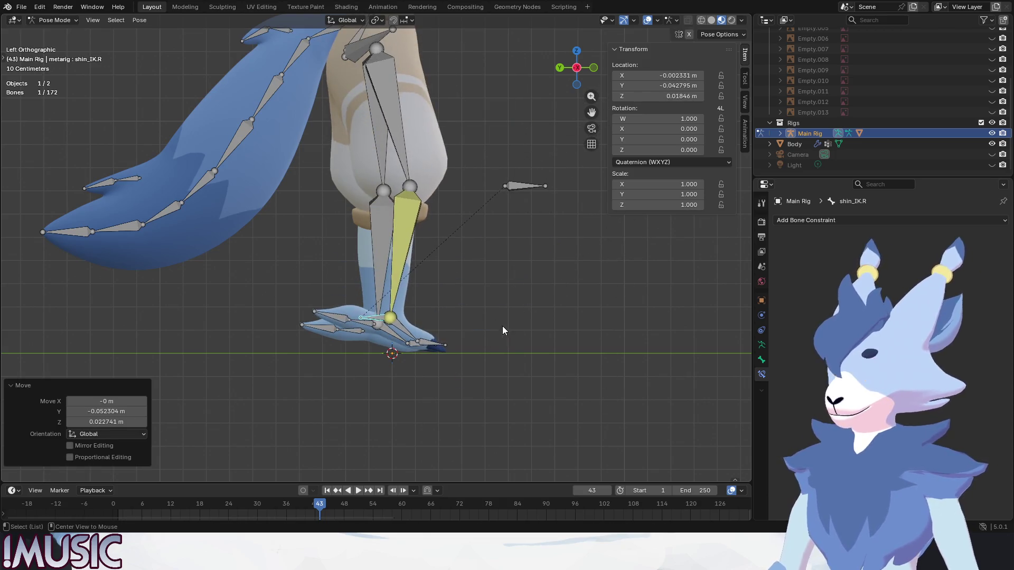
key(KP_1)
key(g)
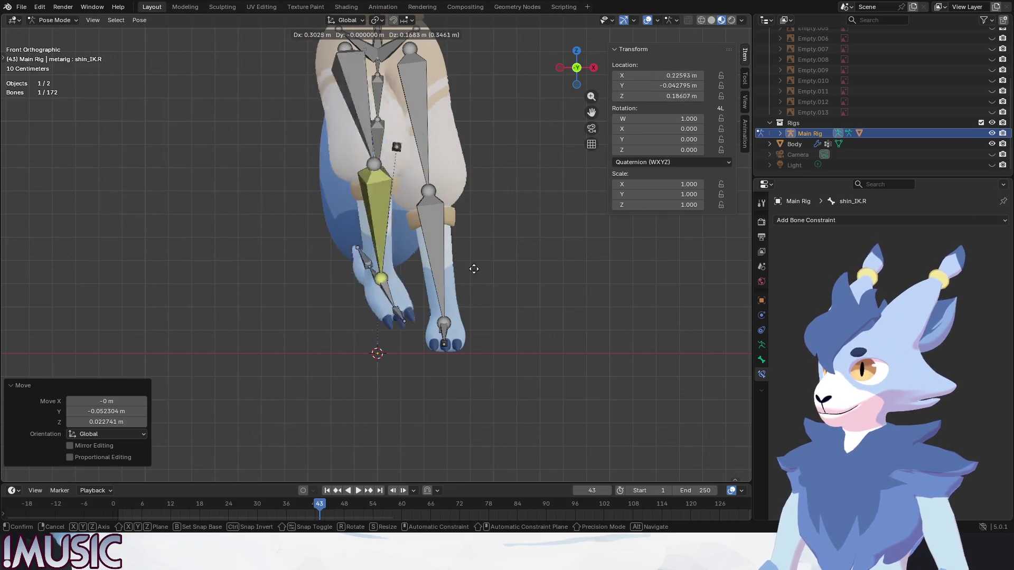
right_click(543, 354)
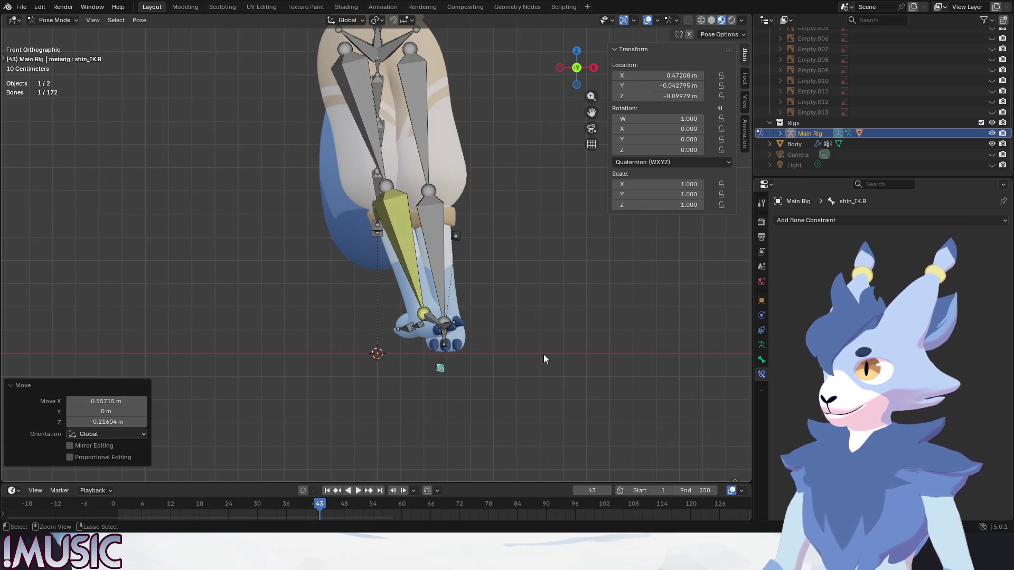
alt+middle_drag(455, 362, 395, 354)
key(alt+g)
key(alt+a)
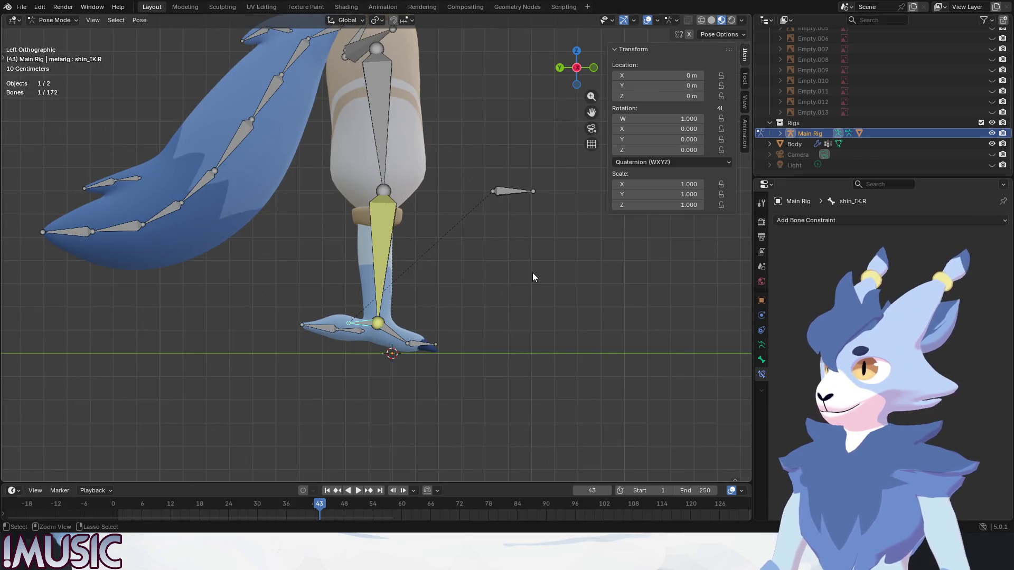
middle_drag(368, 288, 369, 322)
- In Edit Mode, Symmetrize the right leg's bones to create the left side, including shin_IK.L, then return to Pose Mode
click(53, 23)
click(50, 45)
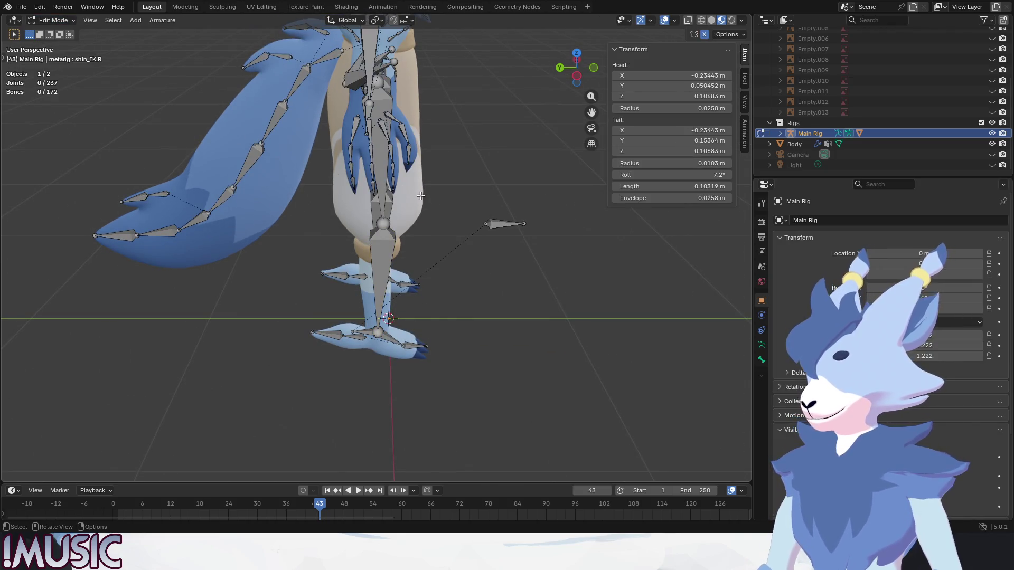
alt+middle_drag(420, 195, 504, 381)
mouse_move(504, 382)
mouse_down()
mouse_move(331, 98)
mouse_move(295, 70)
mouse_up()
drag(381, 365, 287, 70)
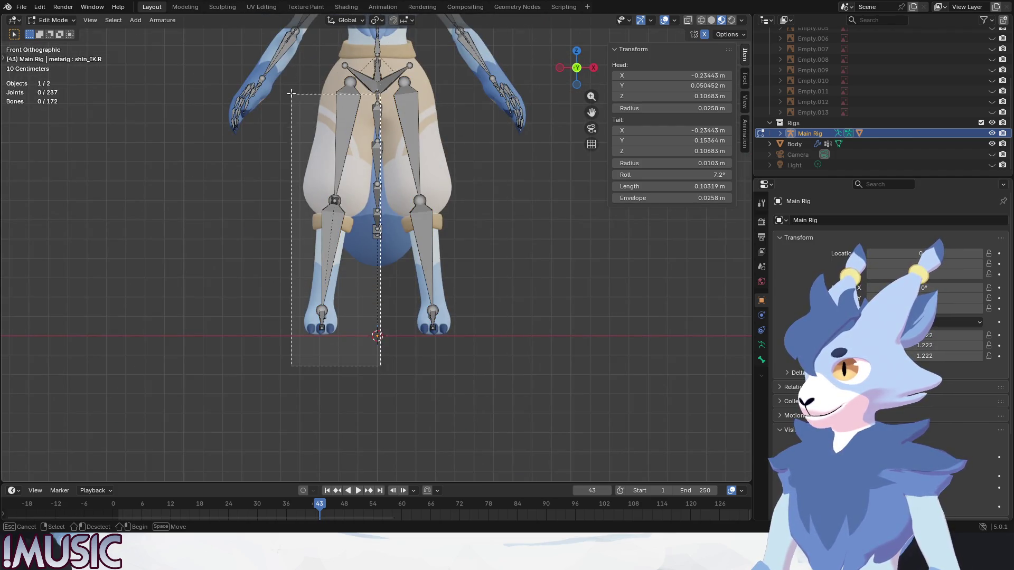
right_click(282, 225)
click(282, 225)
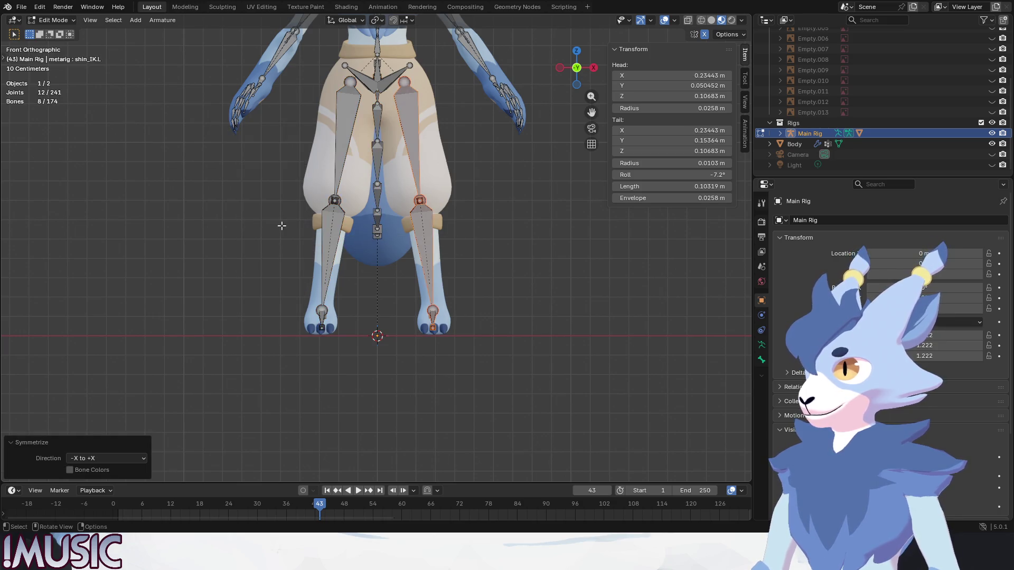
middle_drag(268, 221, 457, 292)
click(457, 292)
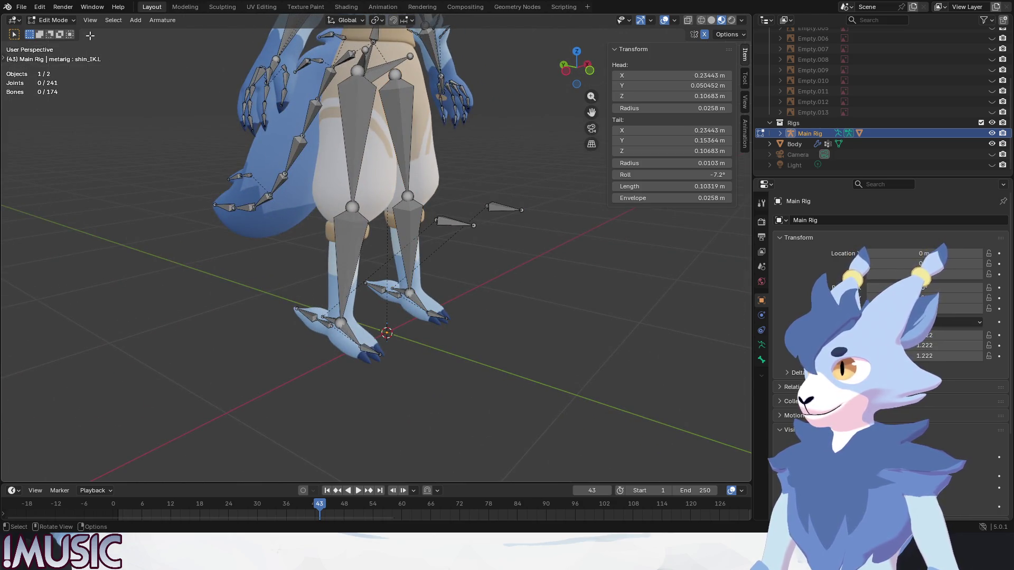
click(53, 20)
click(49, 56)
mouse_move(403, 288)
alt+middle_down()
mouse_move(394, 274)
mouse_move(324, 275)
alt+middle_up()
key(g)
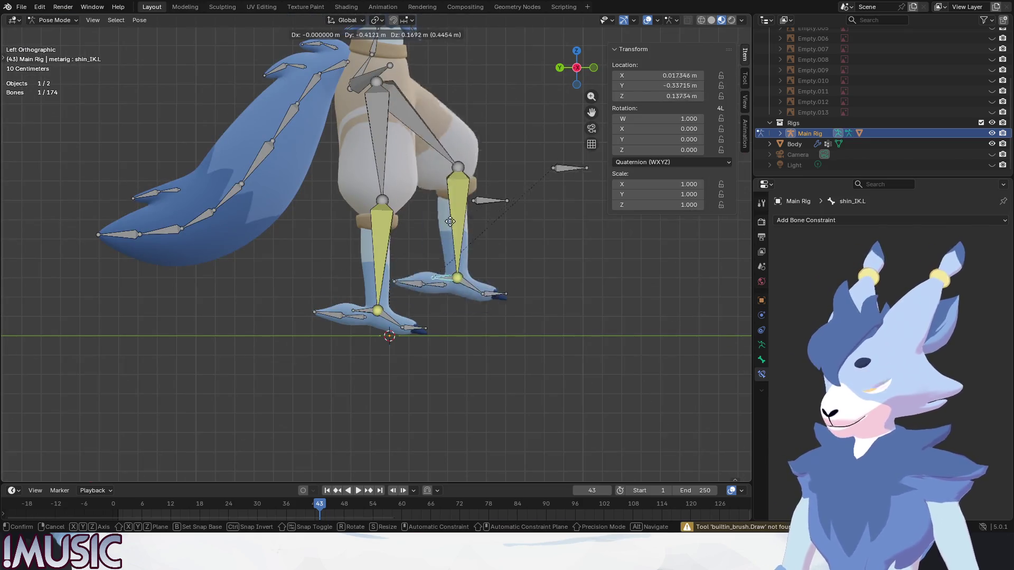
click(384, 284)
key(ctrl+z)
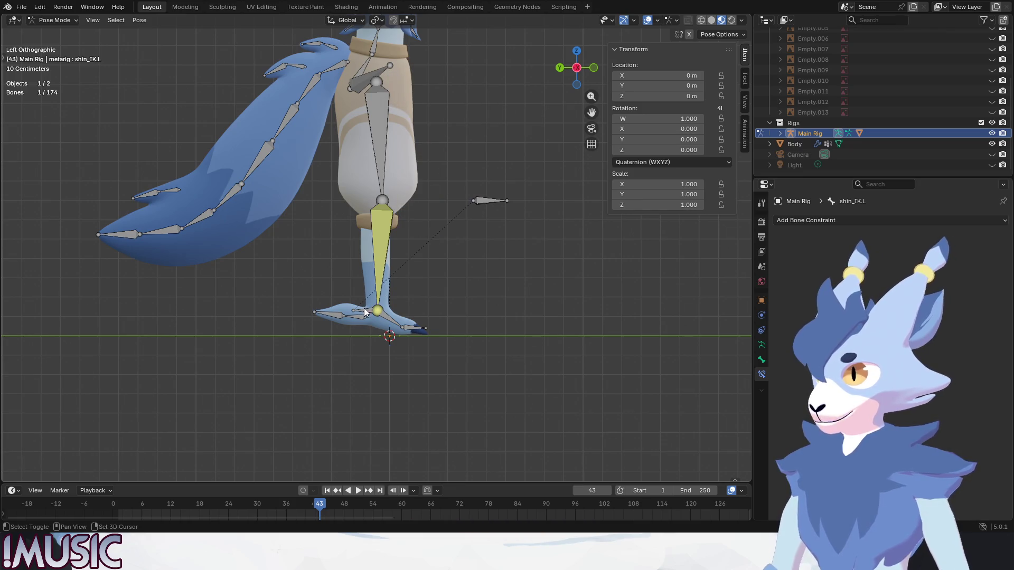
key(g)
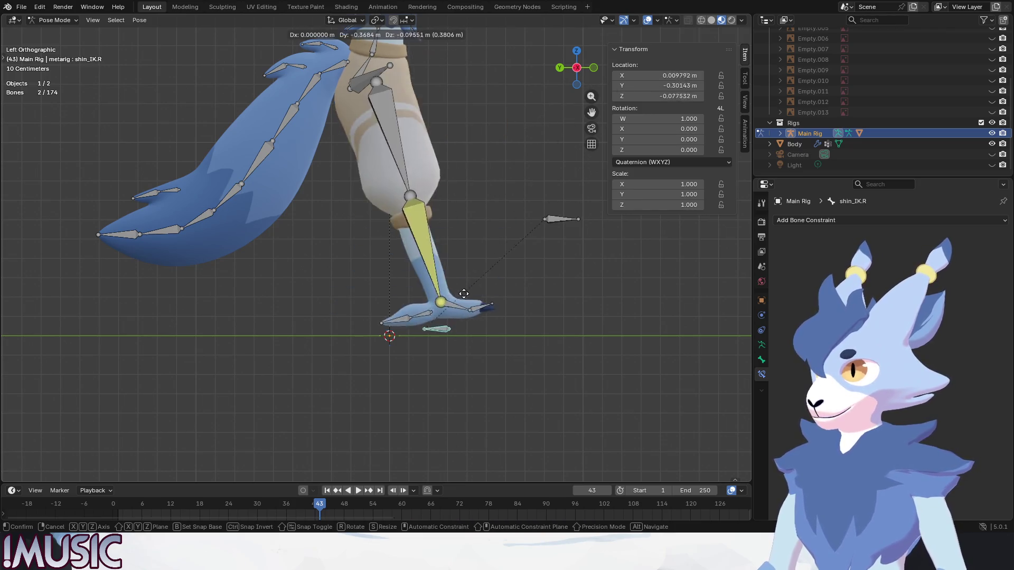
click(479, 201)
mouse_move(479, 201)
middle_down()
mouse_move(337, 166)
mouse_move(306, 183)
mouse_move(346, 205)
mouse_move(399, 160)
mouse_move(351, 170)
mouse_move(326, 189)
mouse_move(442, 165)
middle_up()
key(alt+g)
mouse_move(451, 243)
alt+middle_down()
mouse_move(504, 237)
mouse_move(316, 167)
alt+middle_up()
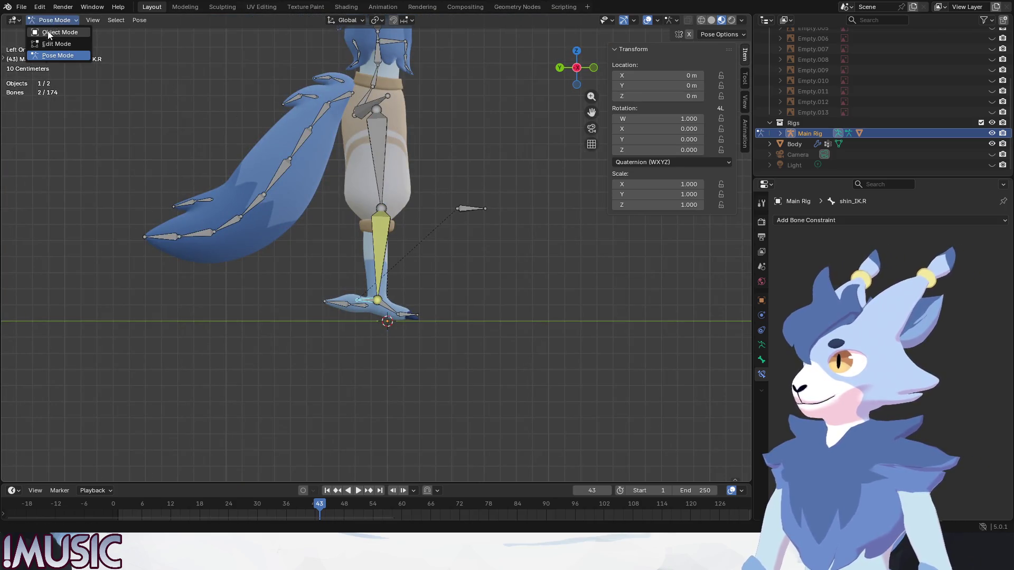
- Put Main Rig in Object Mode, save the .blend file twice, and glance at the Export options
click(48, 33)
click(24, 8)
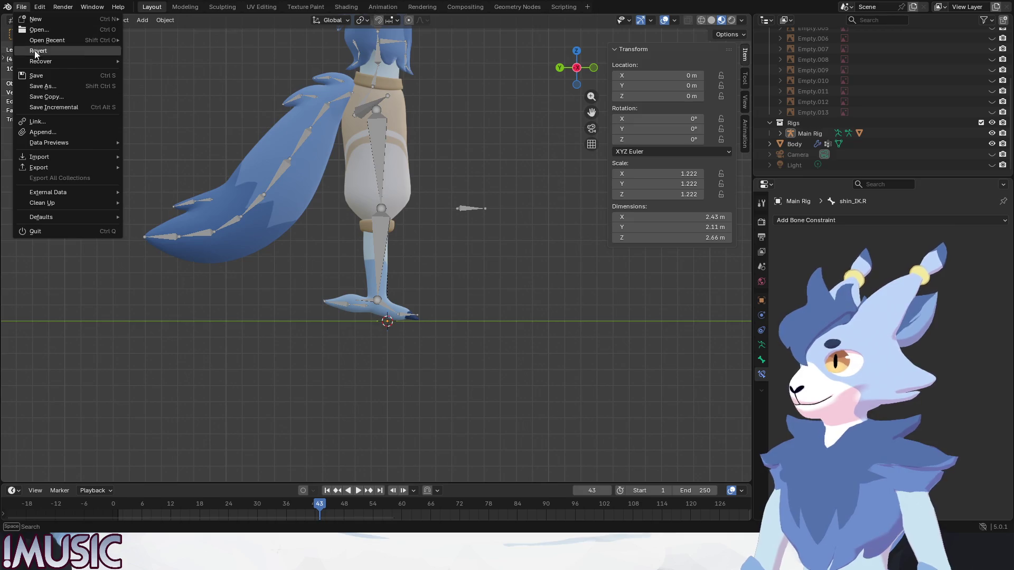
click(35, 77)
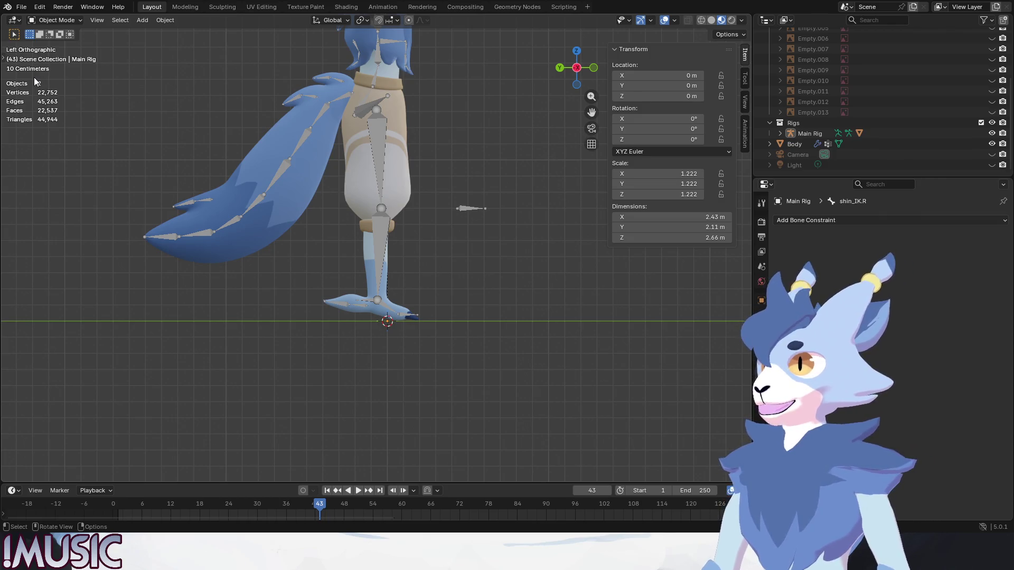
click(21, 6)
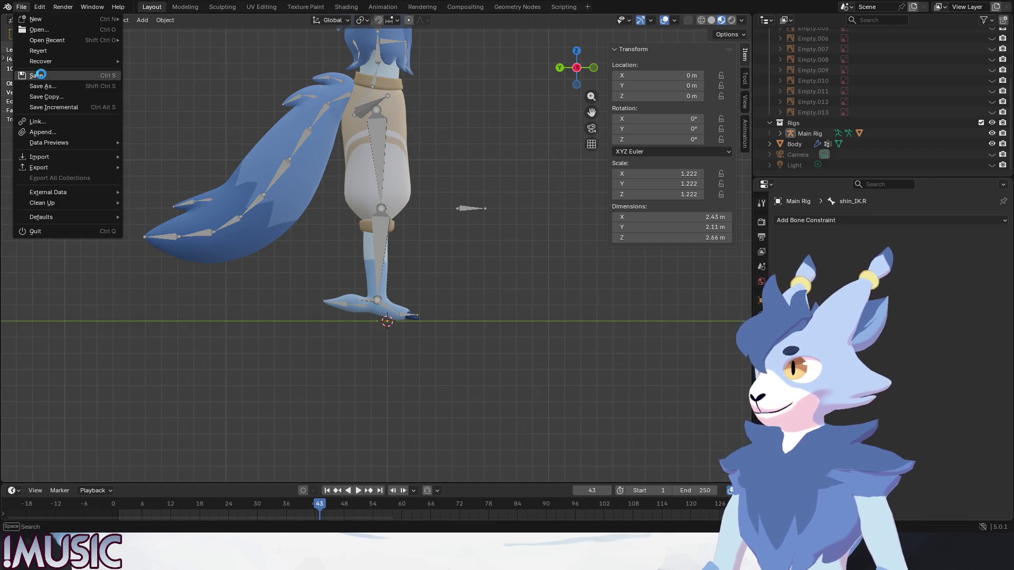
click(37, 75)
click(20, 6)
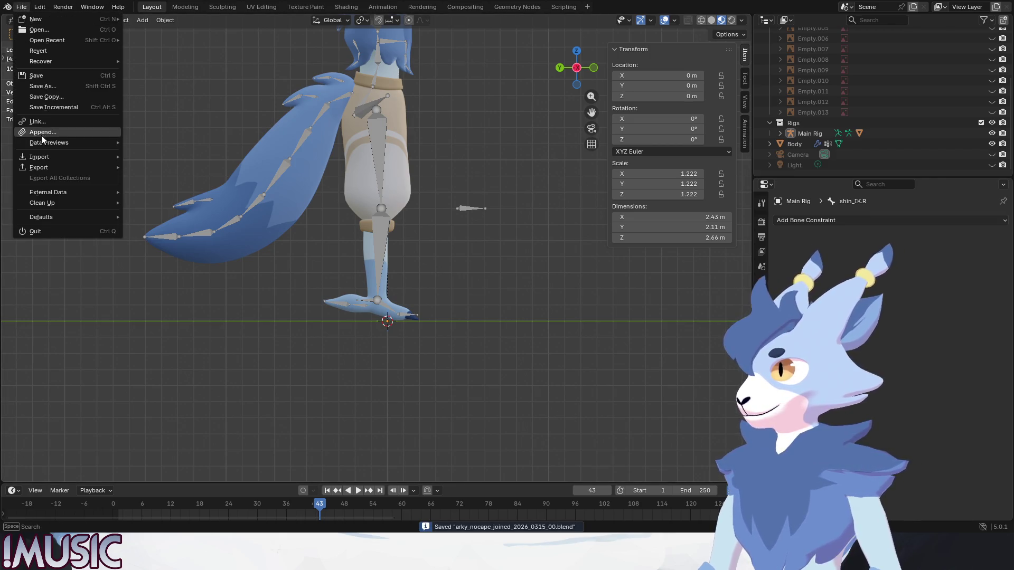
mouse_move(43, 168)
key(Escape)
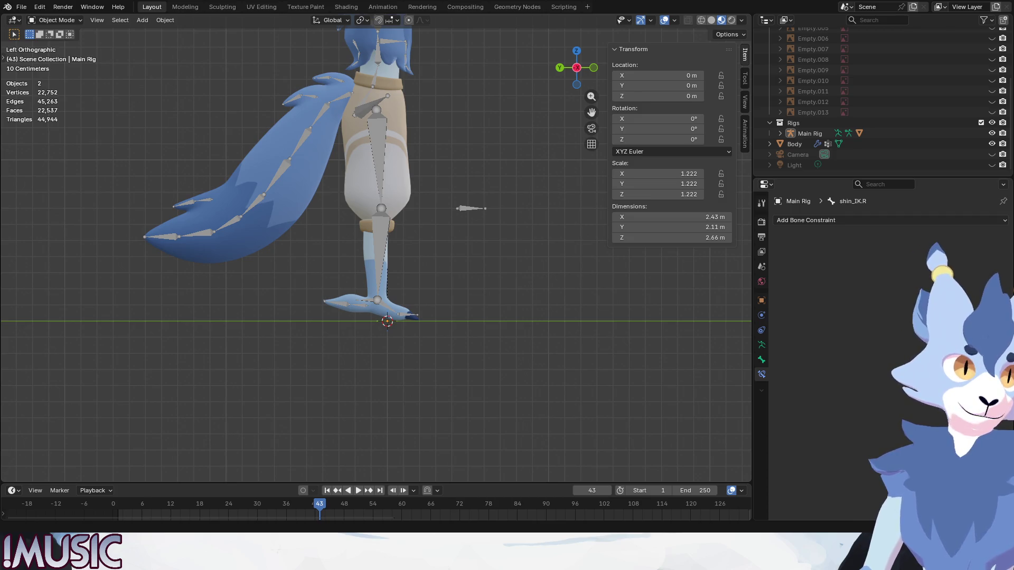
- Switch from Blender to the Unity editor window
key(alt+Tab)
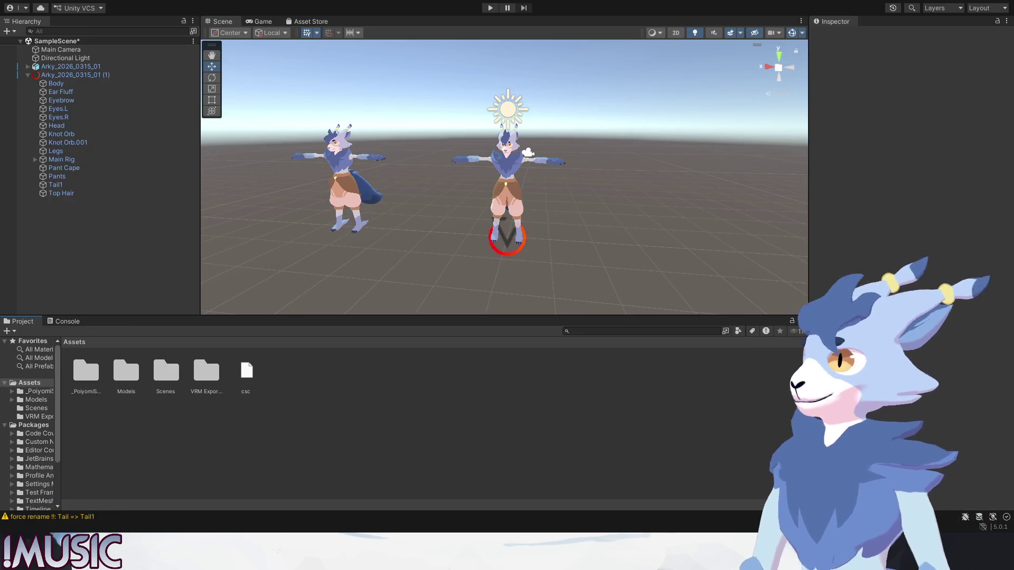
- Open the Models folder and move the goat copy beside the original in the scene
double_click(127, 371)
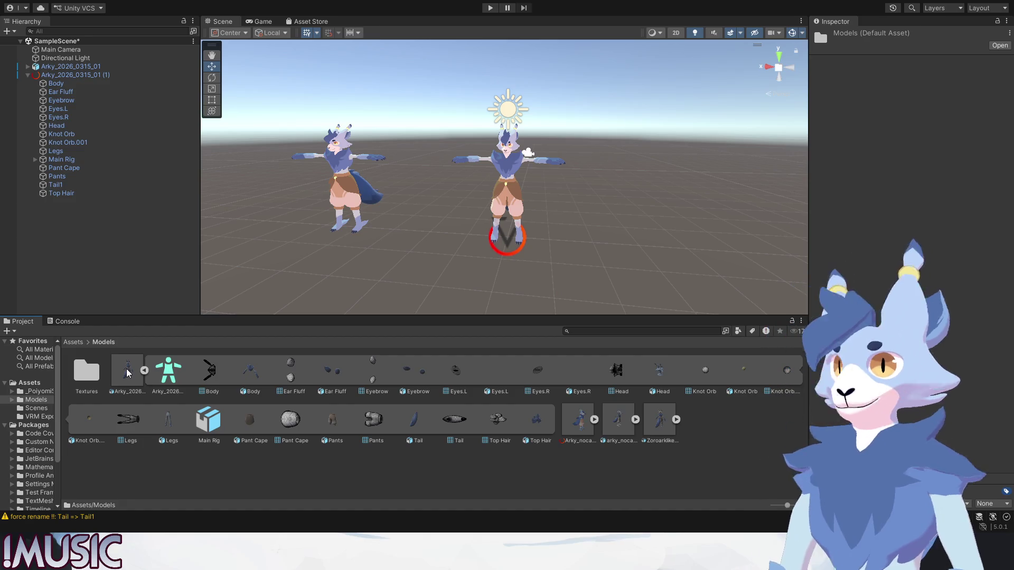
click(496, 195)
drag(468, 200, 202, 184)
click(309, 214)
click(491, 251)
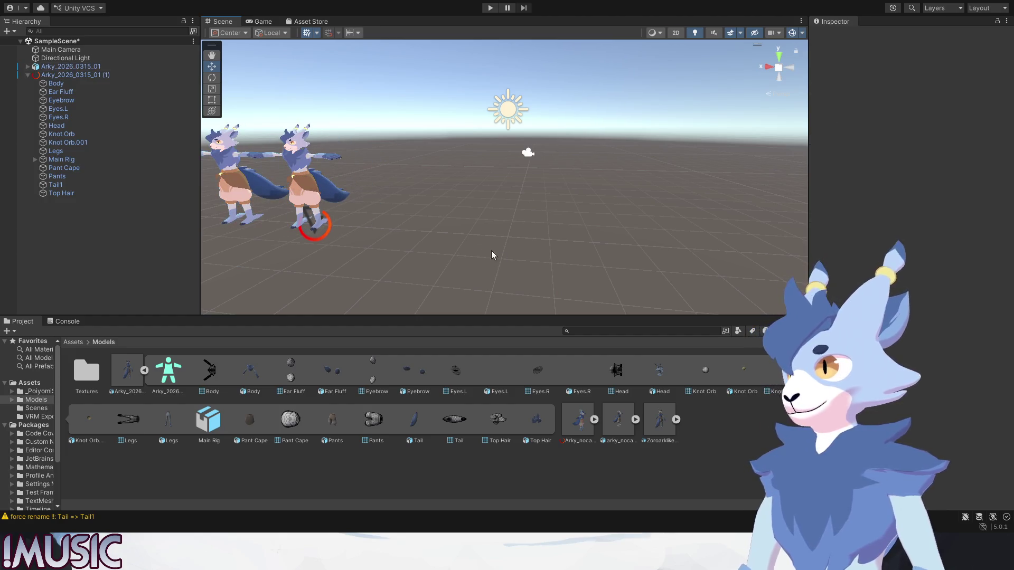
- Compare the model assets' import settings, ending on the exported arky_nocape_joined FBX
click(144, 371)
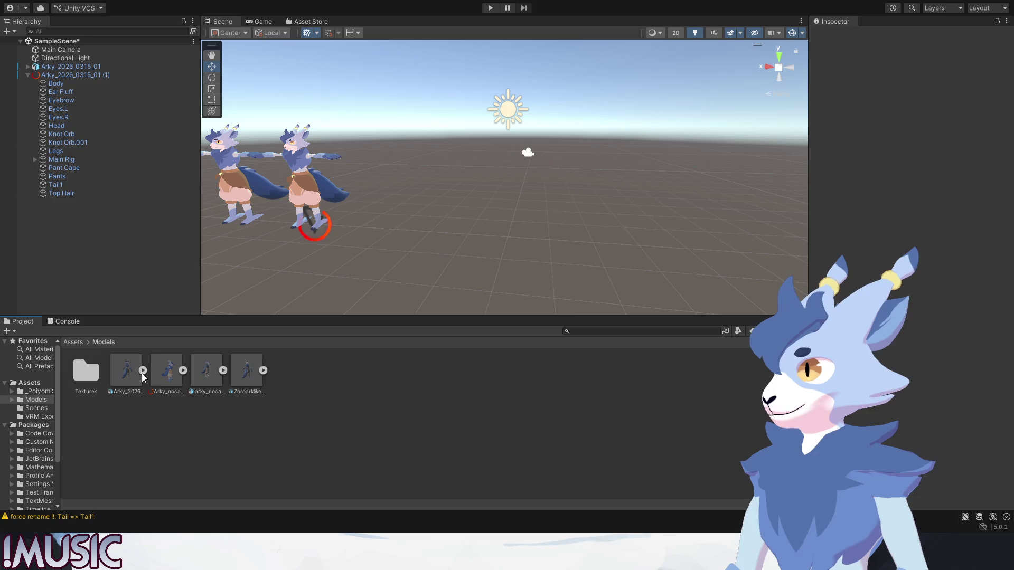
click(170, 375)
click(202, 376)
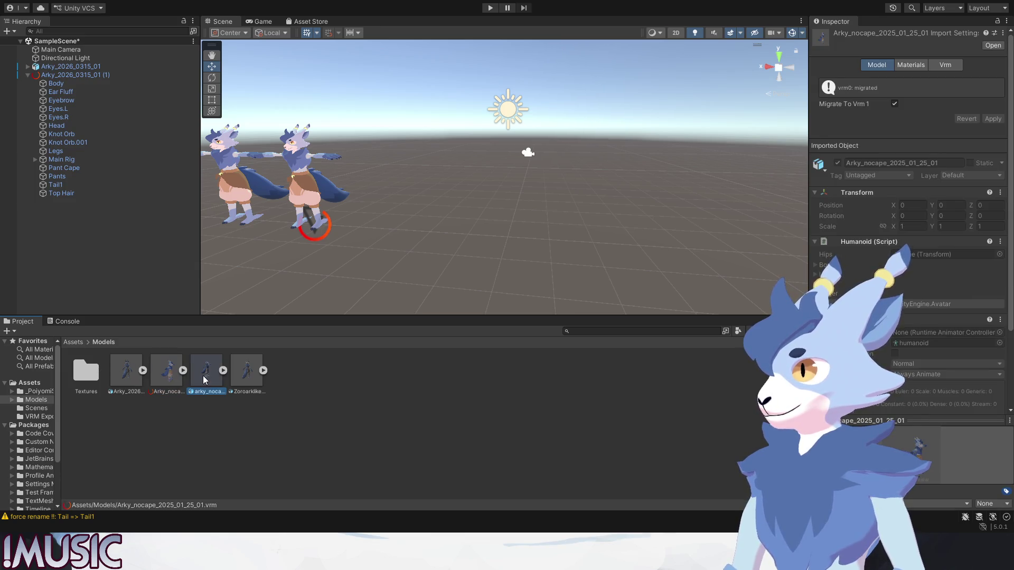
click(161, 373)
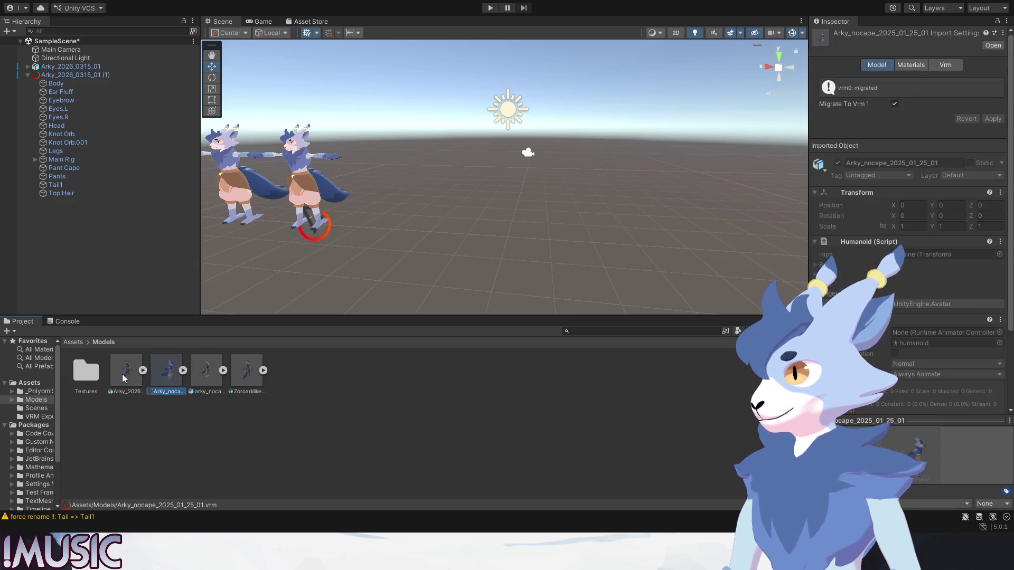
click(122, 374)
click(206, 375)
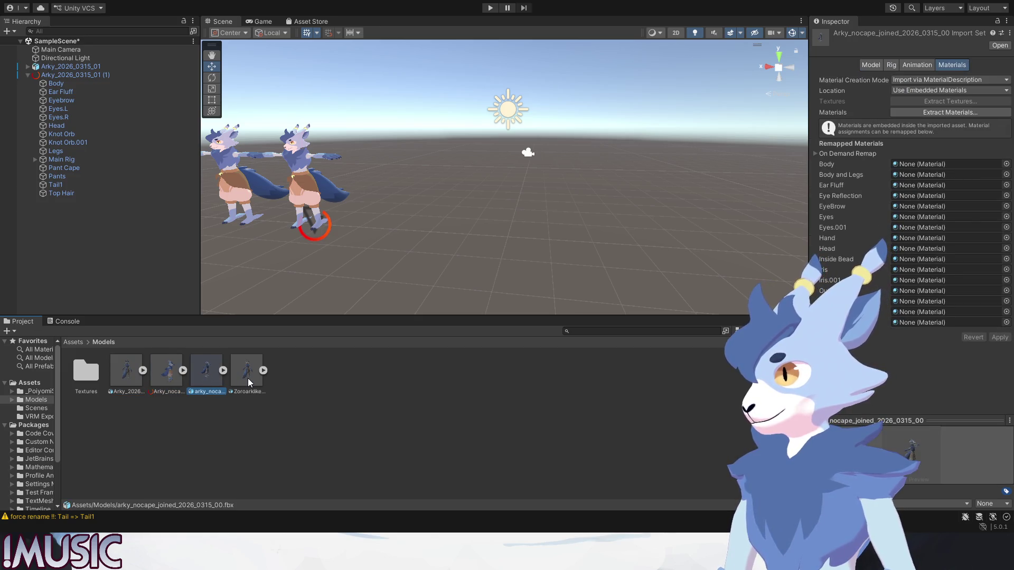
click(163, 368)
click(201, 370)
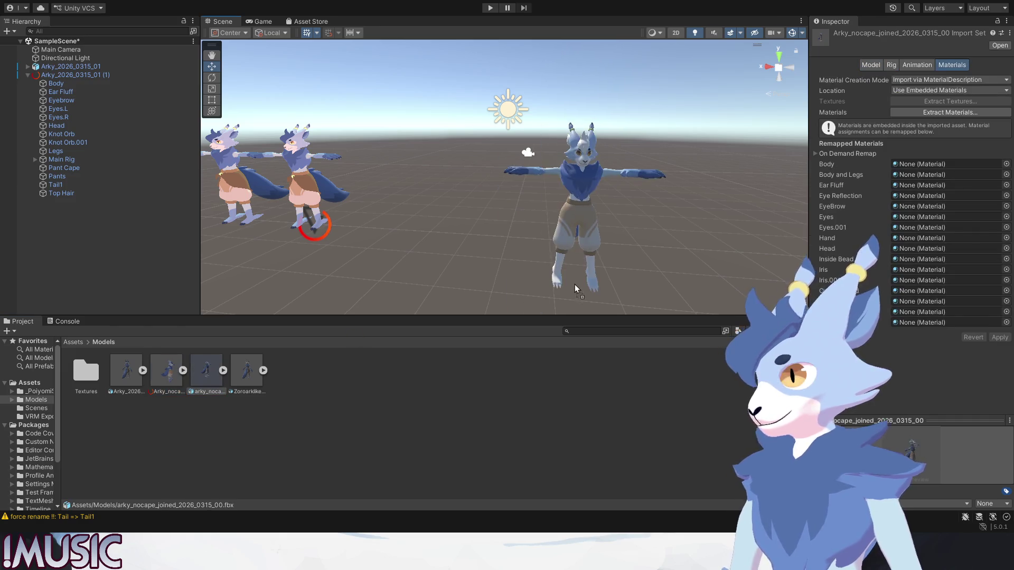
- Drag the exported goat into the scene, remove it again, and show its material import settings
drag(204, 378, 572, 280)
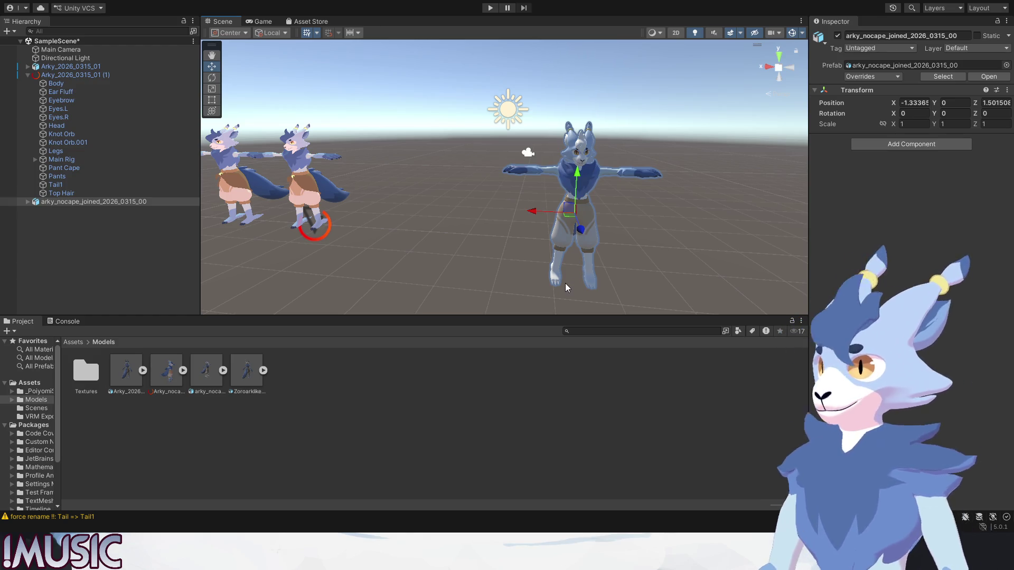
key(Delete)
click(210, 382)
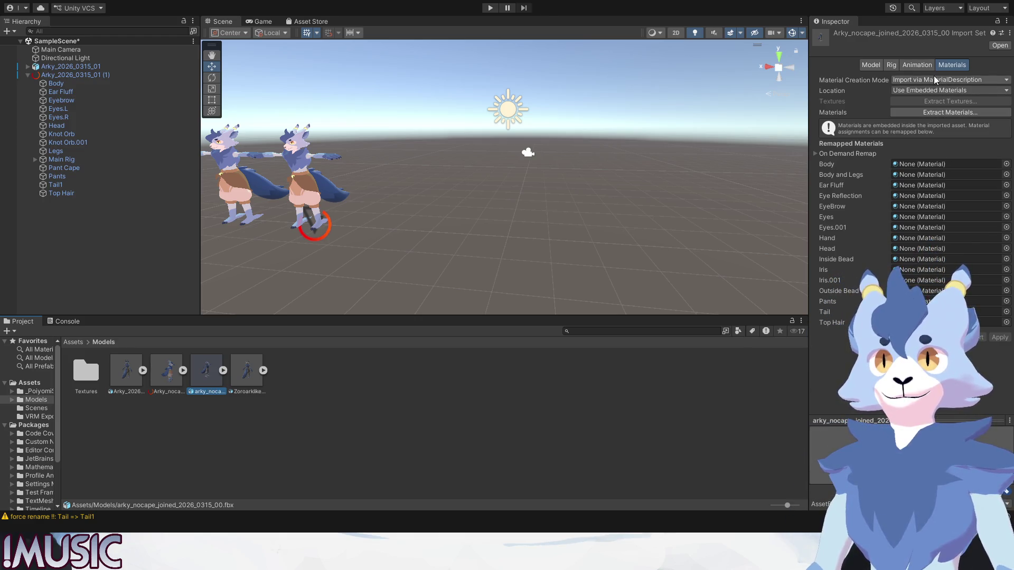
- Extract the FBX's embedded materials (Body 1, Head 1, etc.) and drop a third goat into the scene
click(943, 115)
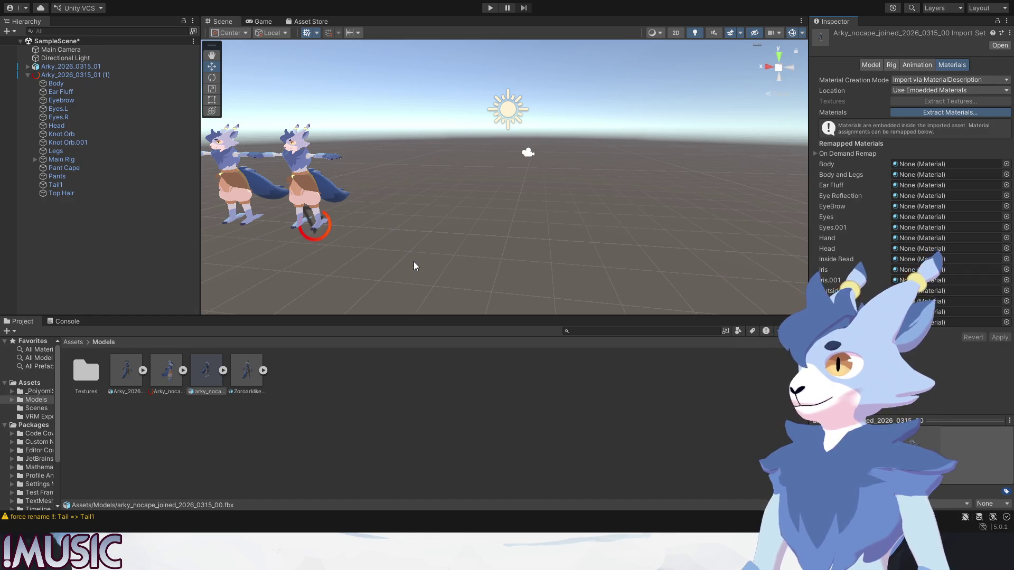
mouse_move(206, 369)
mouse_down()
mouse_move(430, 262)
mouse_move(533, 265)
mouse_up()
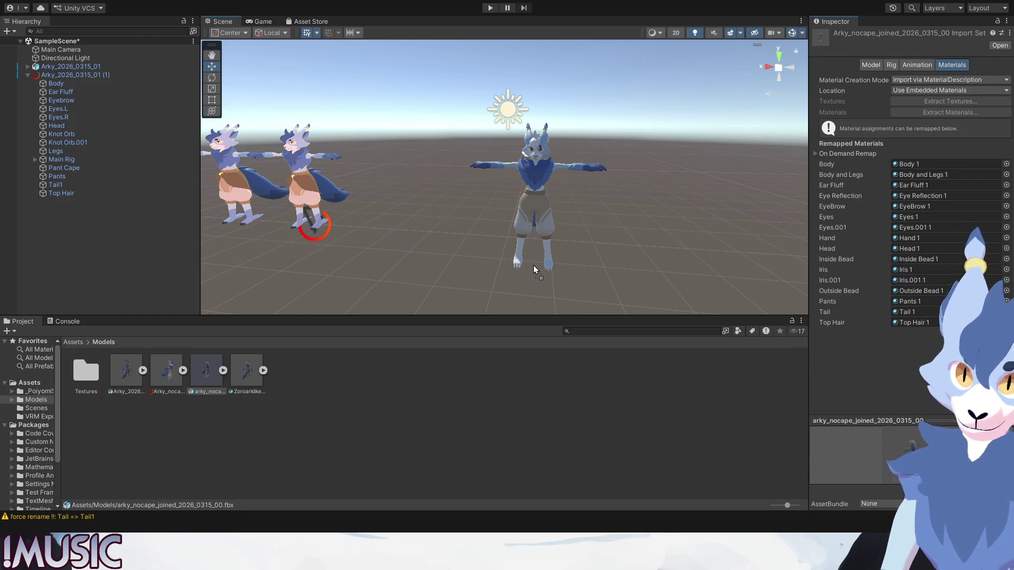
drag(533, 265, 533, 265)
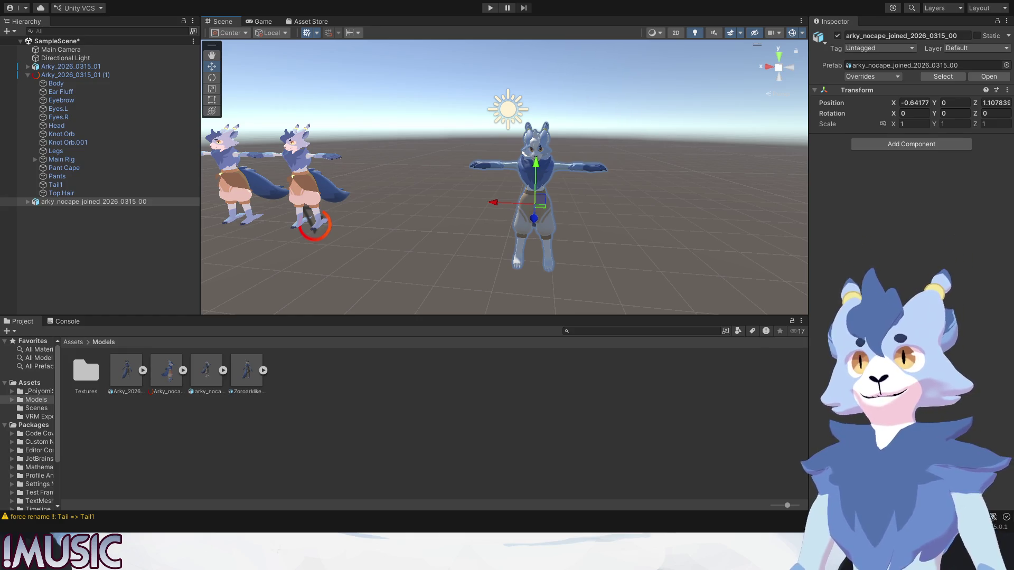
- Frame the new goat and select its Body mesh to list materials like Head 1 and Hand 1
click(696, 76)
scroll(535, 213, up, 5)
scroll(529, 213, down, 5)
scroll(529, 214, up, 5)
key(w)
click(537, 119)
click(537, 120)
click(536, 120)
click(536, 119)
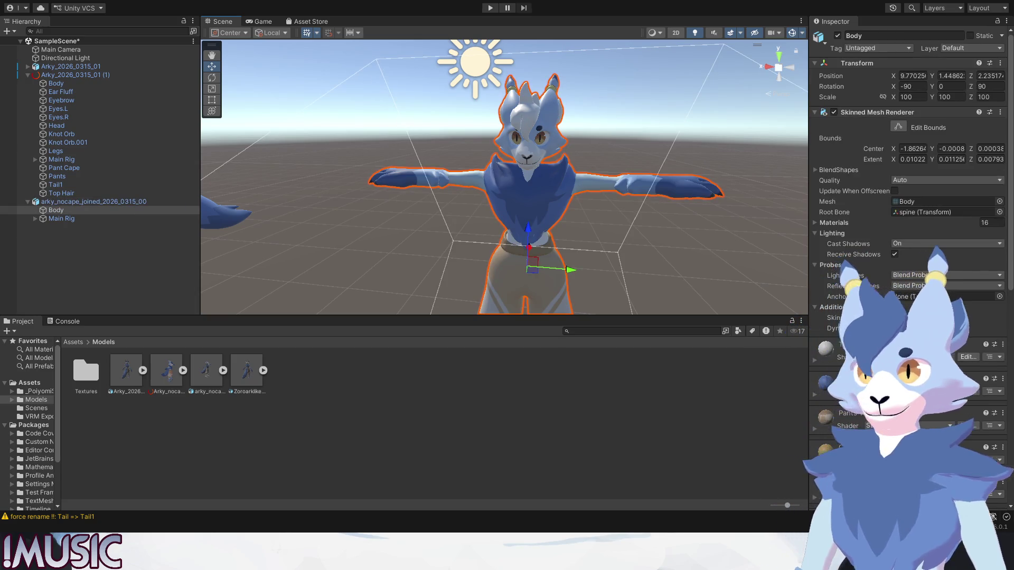
scroll(860, 199, down, 5)
scroll(860, 199, down, 10)
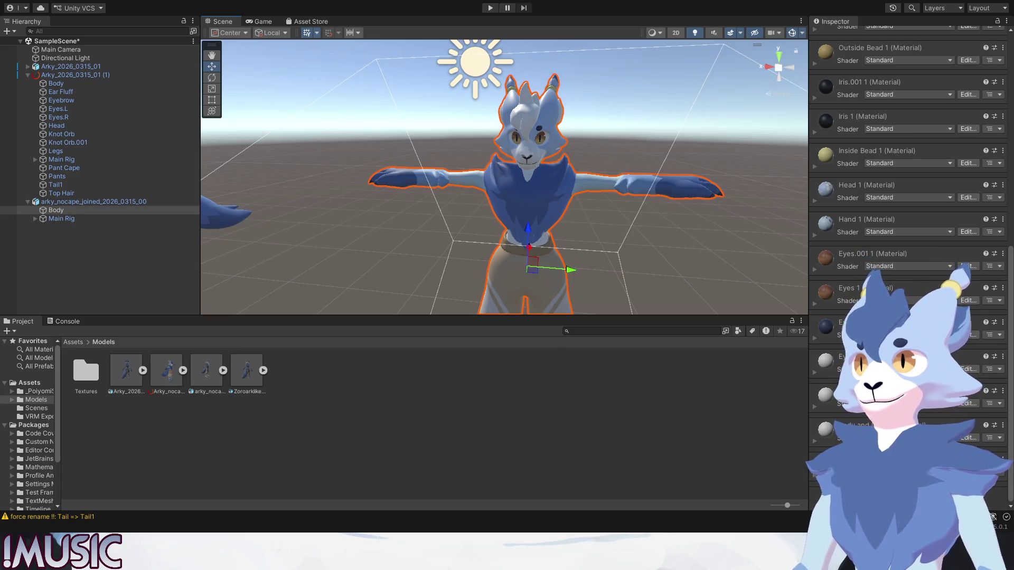
- Expand the Top Hair material and change its shader from Standard to VRM10/MToon10
scroll(908, 211, up, 5)
scroll(851, 304, up, 4)
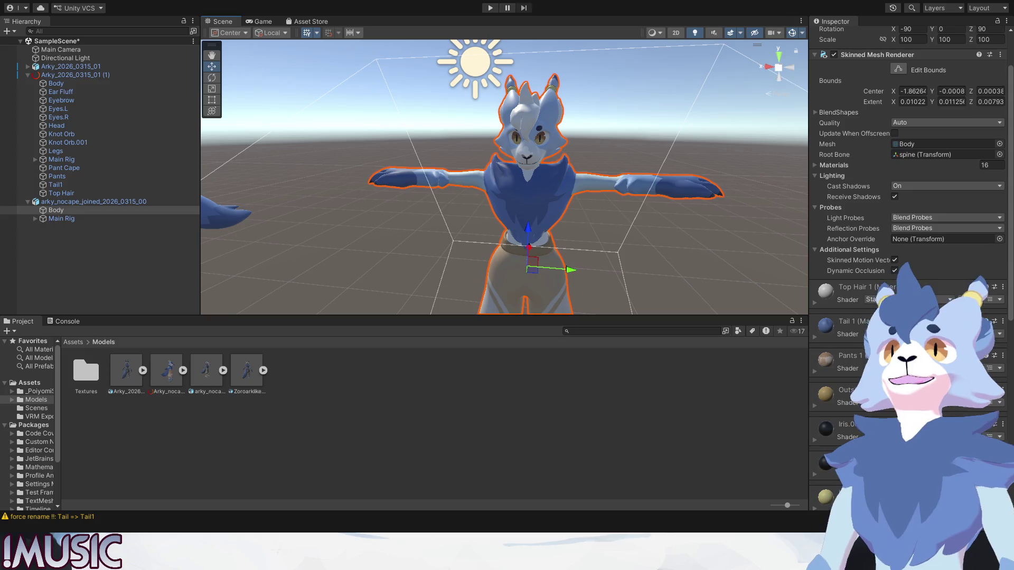
click(816, 302)
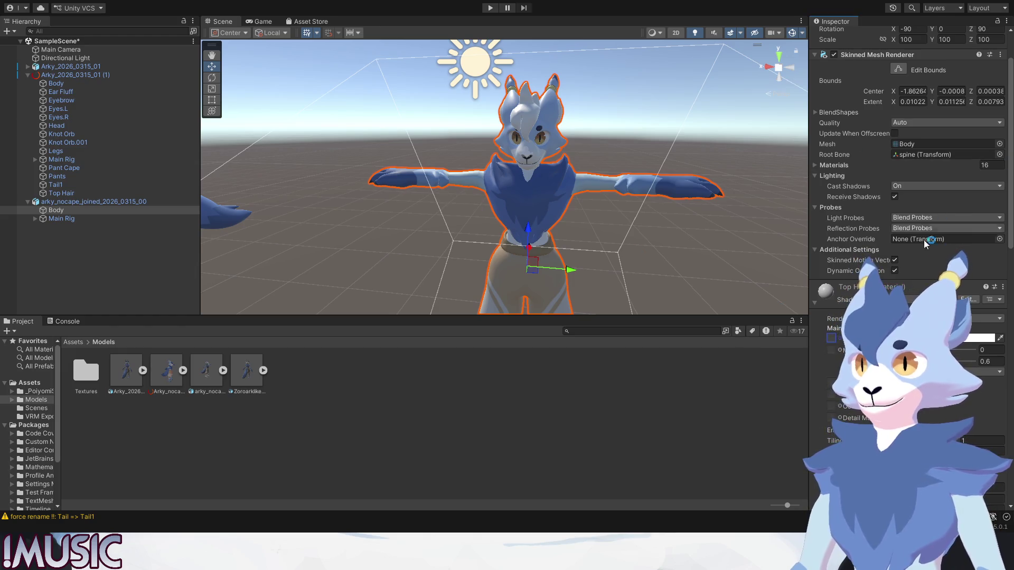
click(815, 302)
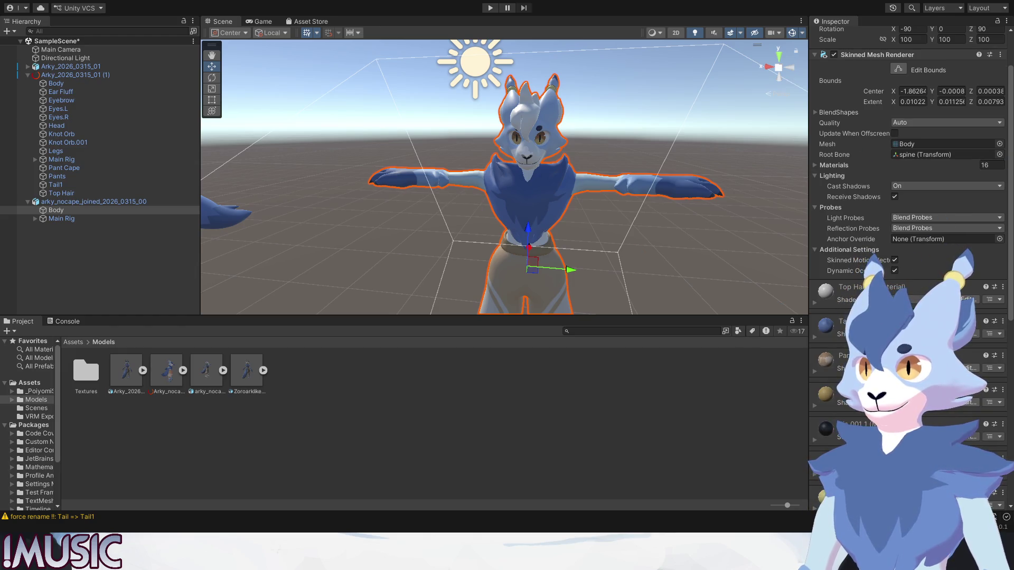
click(822, 303)
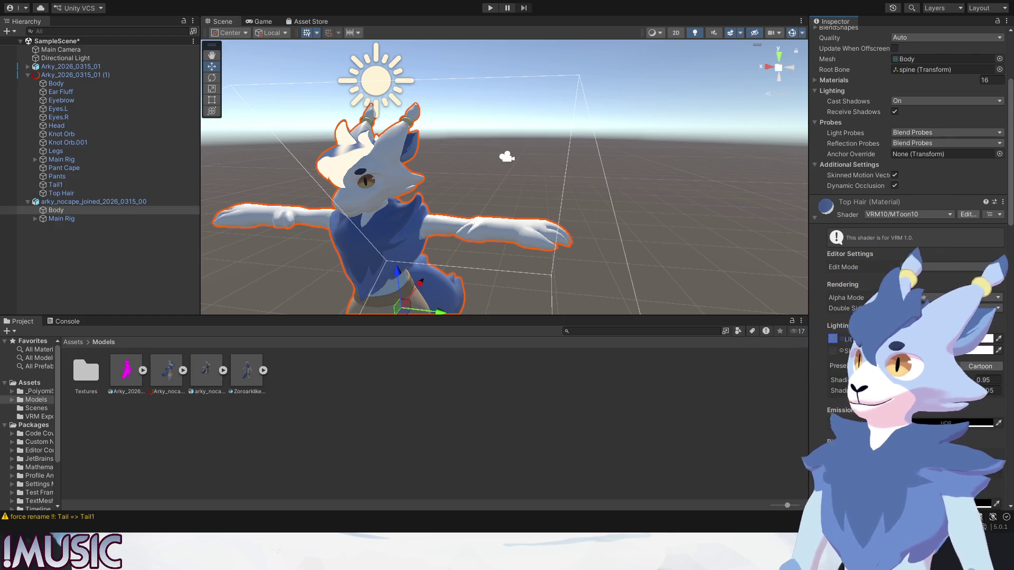
- Delete the Arky_2026_0315_01 (1) duplicate, check the goat's Body mesh, then clear the selection
click(96, 78)
key(Delete)
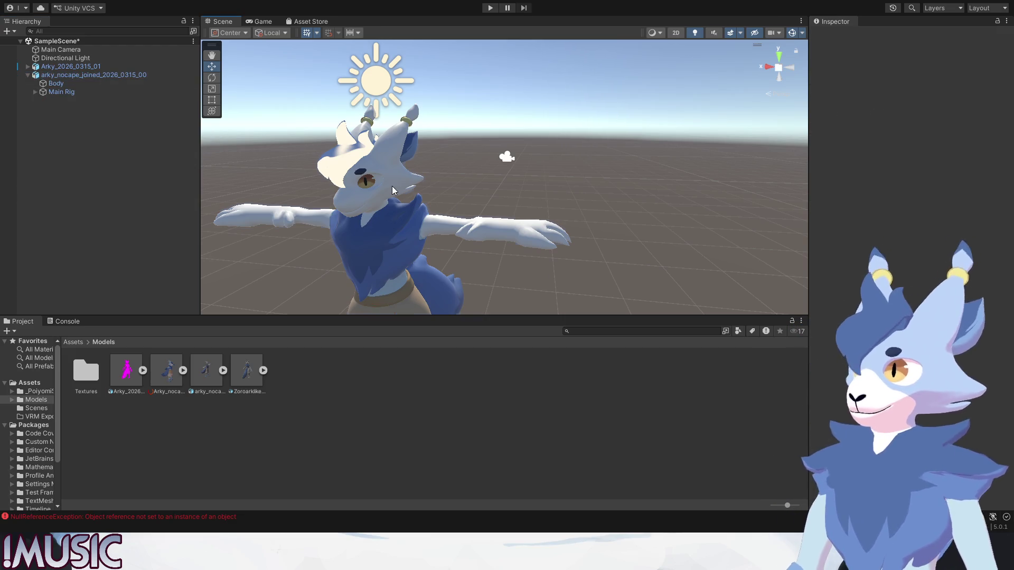
click(393, 187)
click(355, 160)
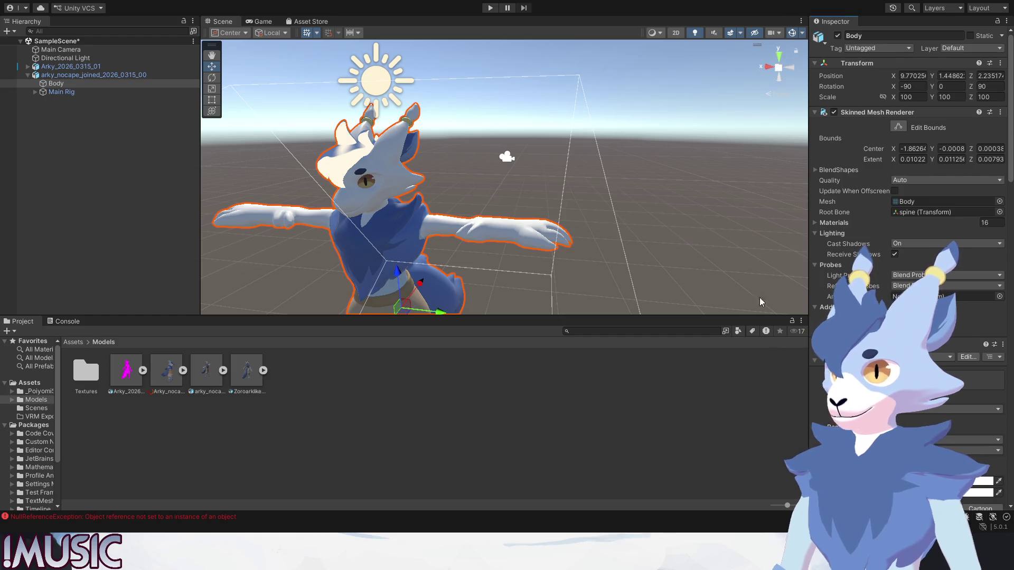
scroll(908, 264, down, 1)
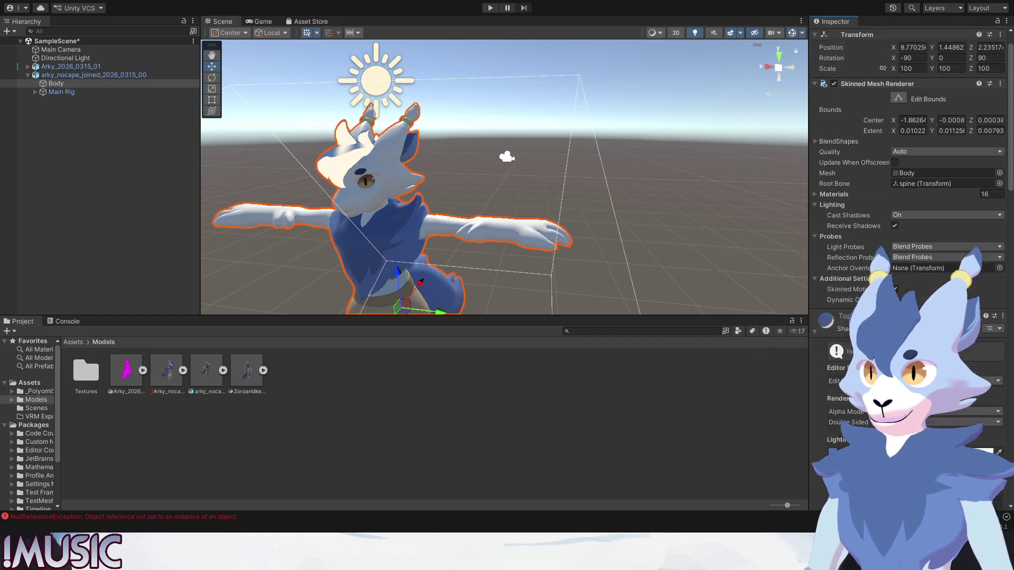
scroll(908, 264, down, 1)
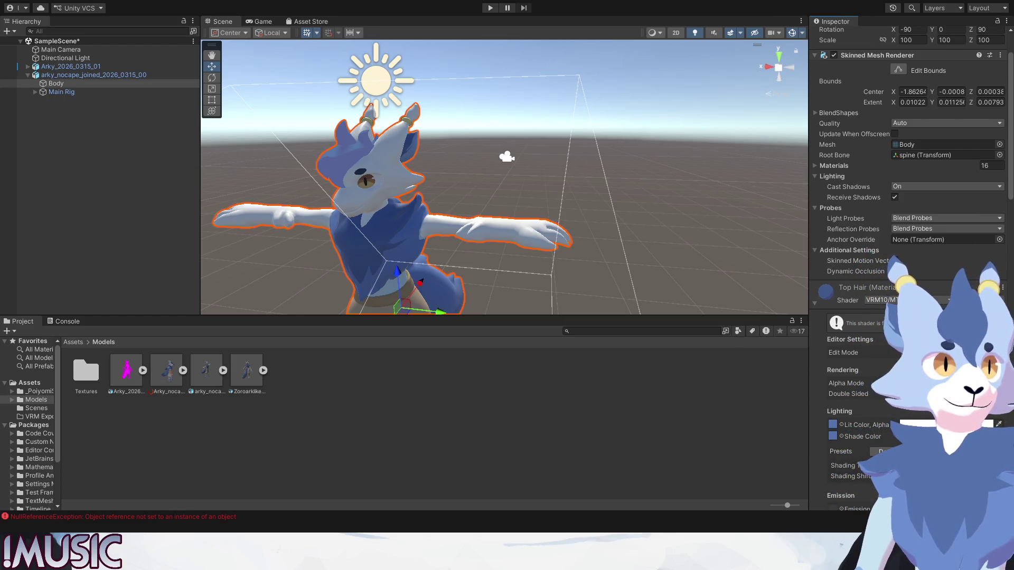
click(640, 166)
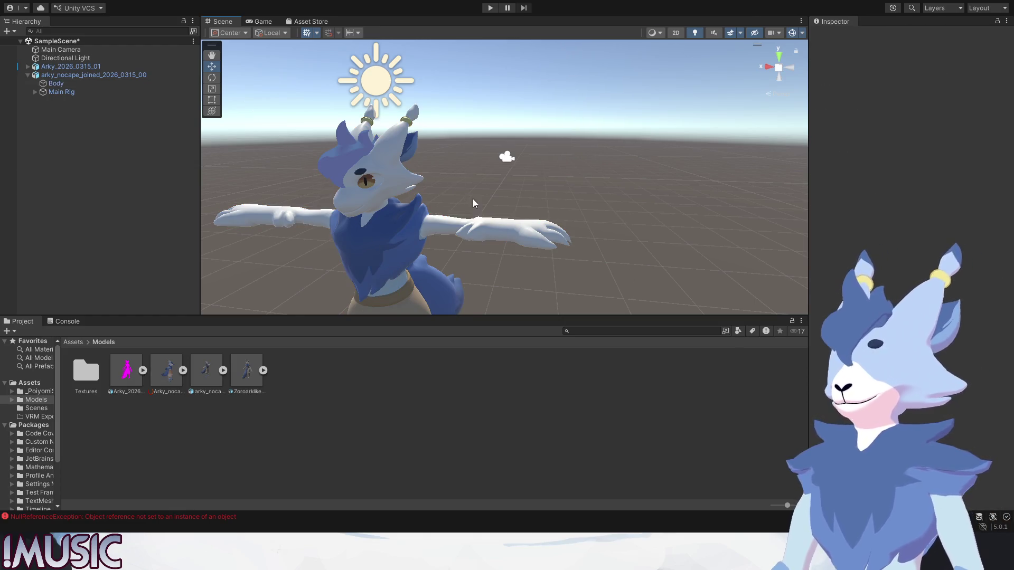
- On the goat's Body, collapse Top Hair and switch the Tail material's shader to VRM10/MToon10
right_drag(473, 198, 536, 105)
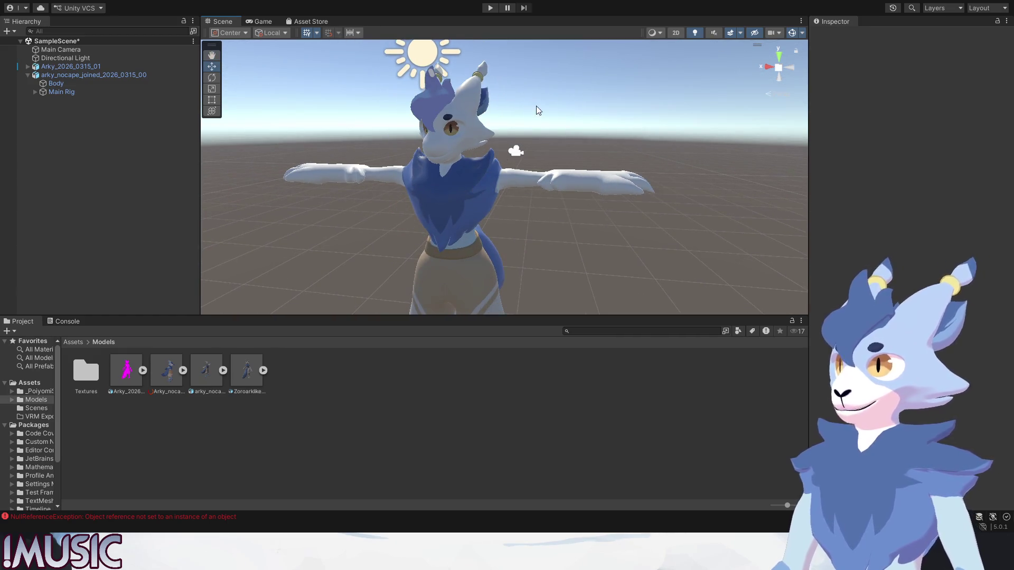
click(470, 119)
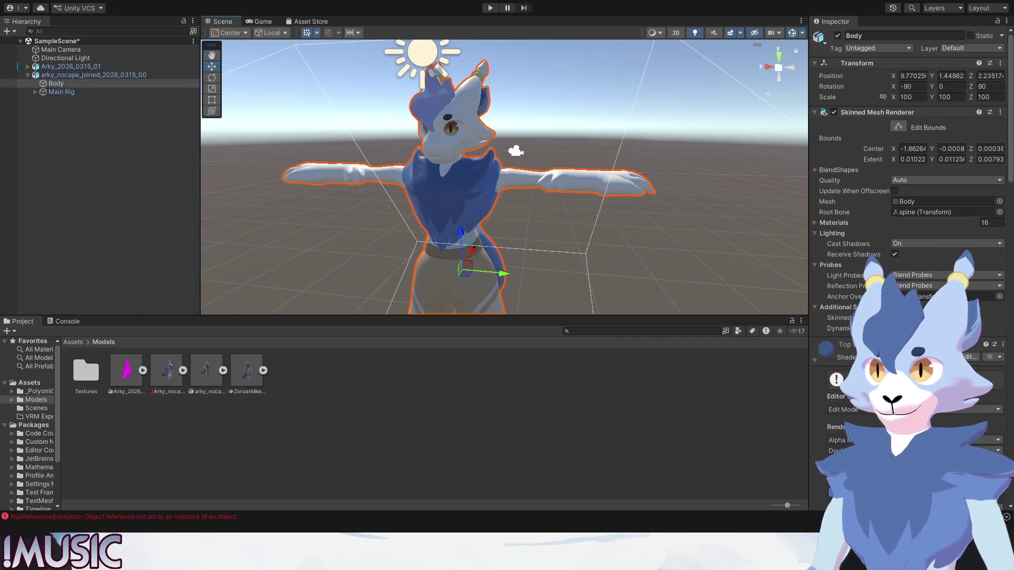
scroll(824, 364, down, 3)
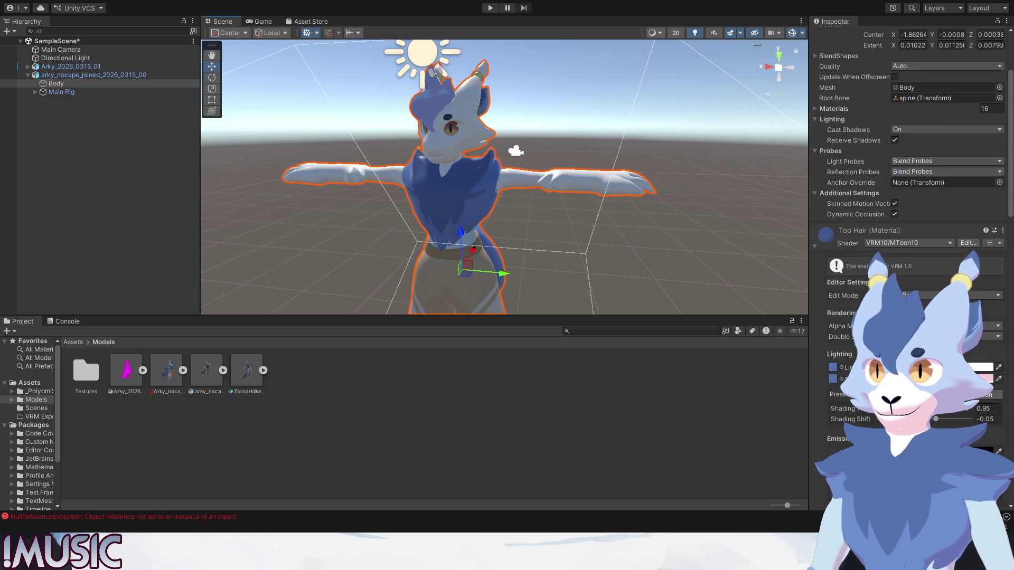
click(814, 246)
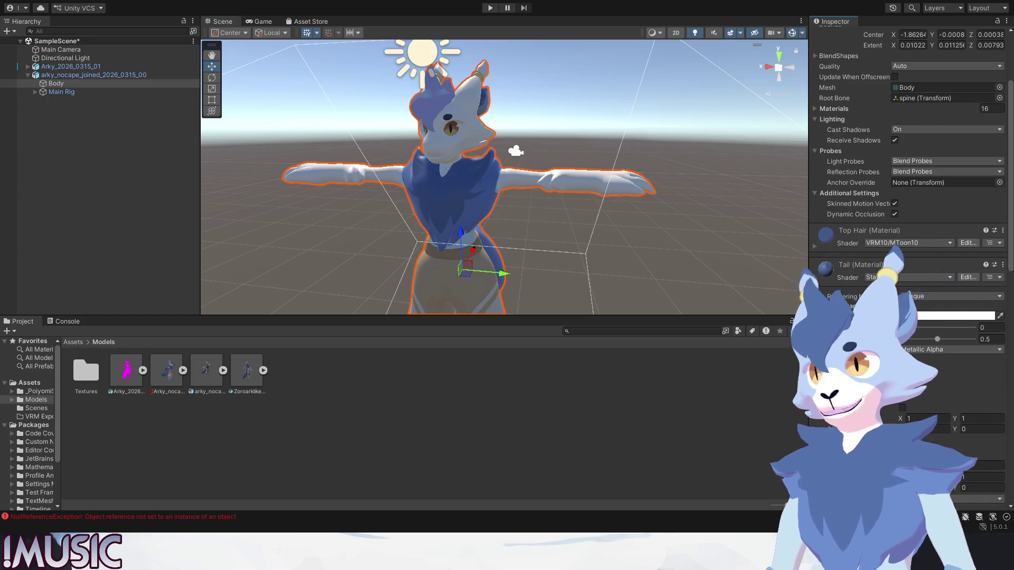
click(875, 282)
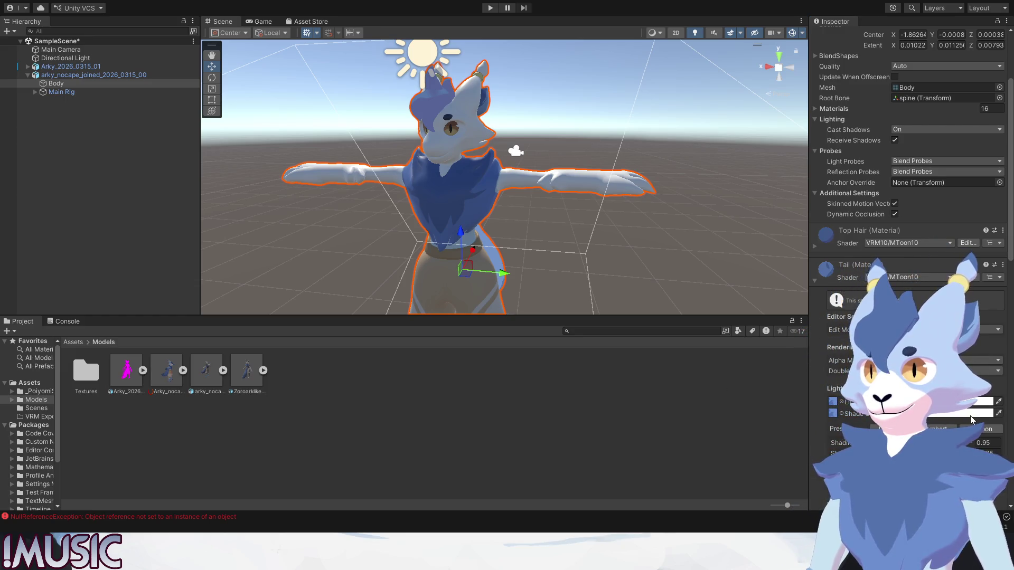
click(1003, 267)
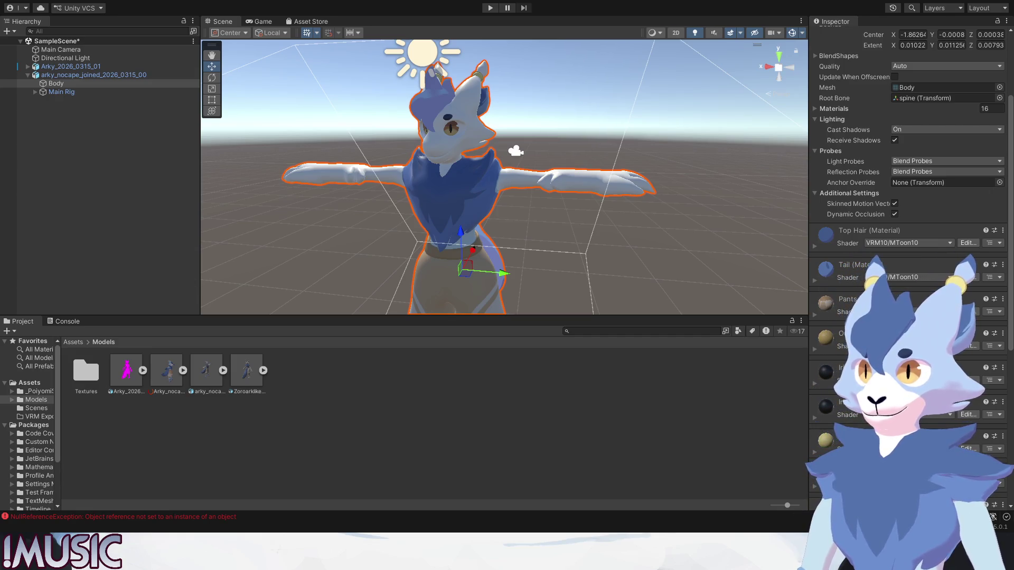
- Expand the Pants material, set its shader to VRM10/MToon10, and collapse it again
click(815, 315)
scroll(845, 317, down, 5)
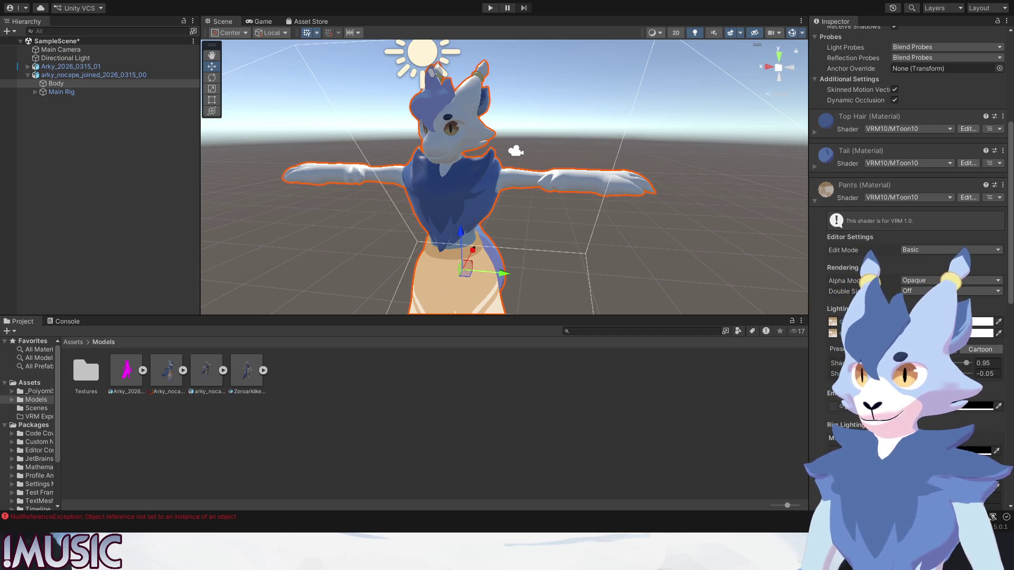
click(816, 199)
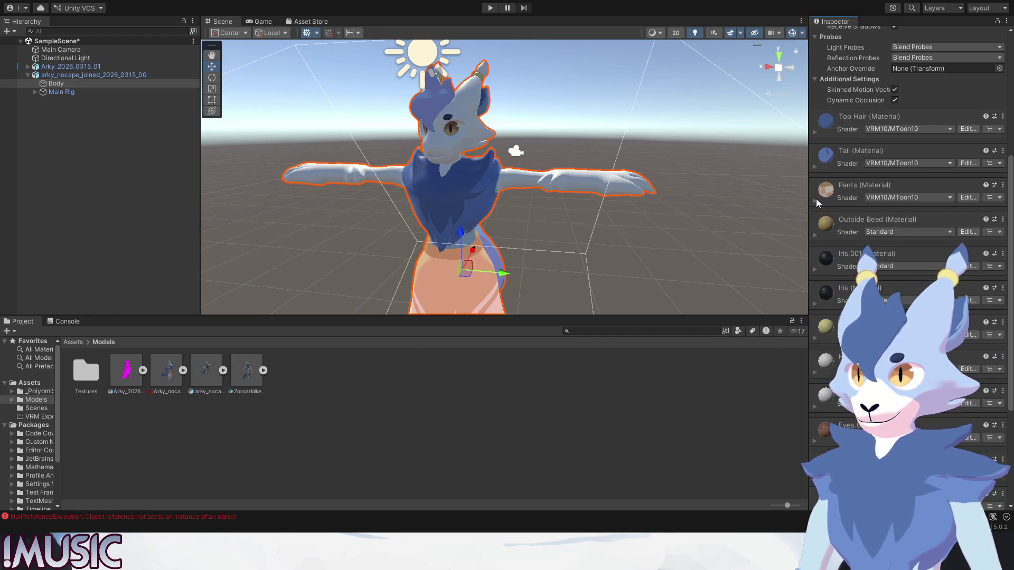
scroll(839, 229, down, 3)
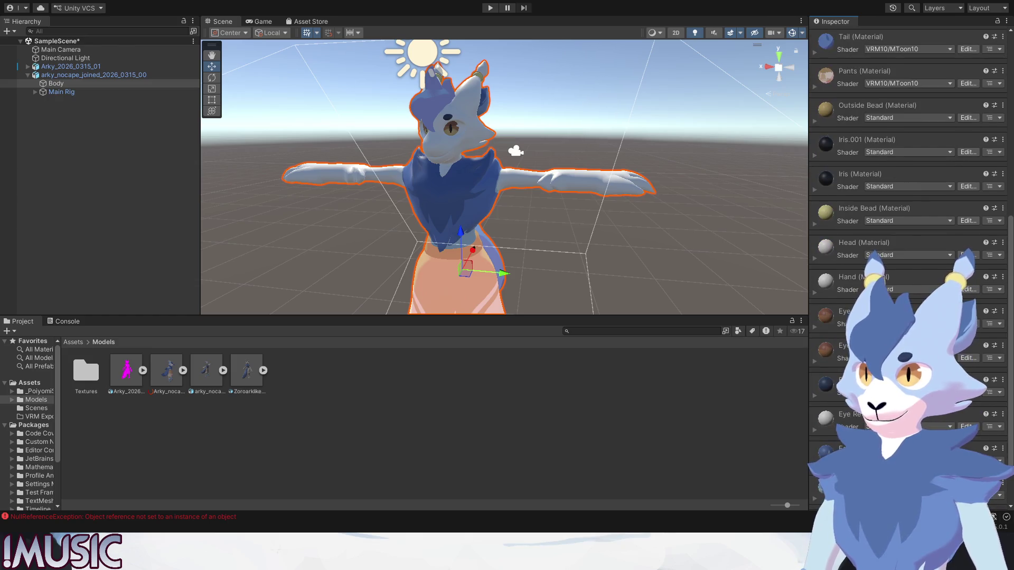
scroll(561, 180, down, 5)
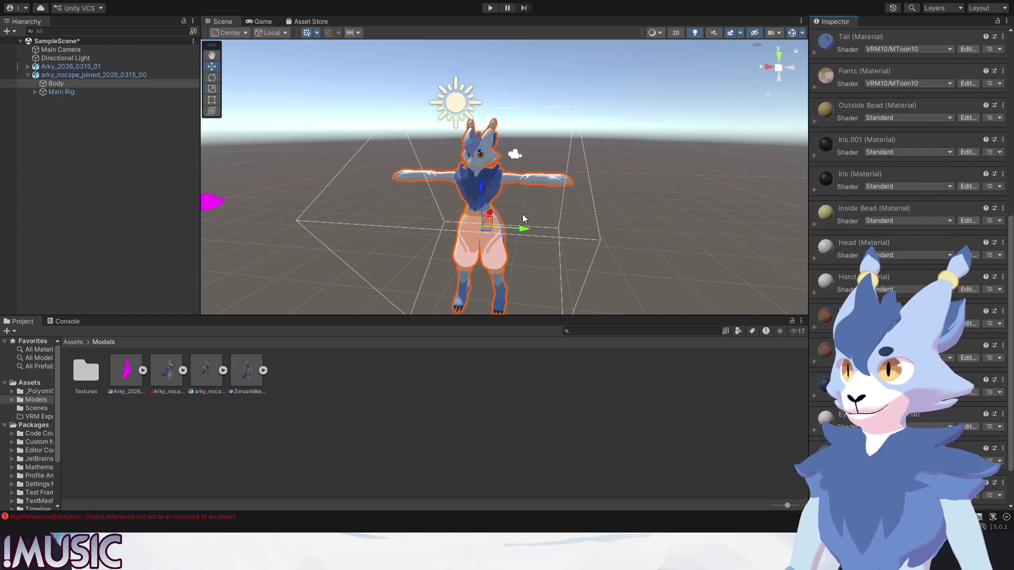
- Save SampleScene with Ctrl+S, then save the goat's Blender file as well
alt+drag(521, 211, 515, 205)
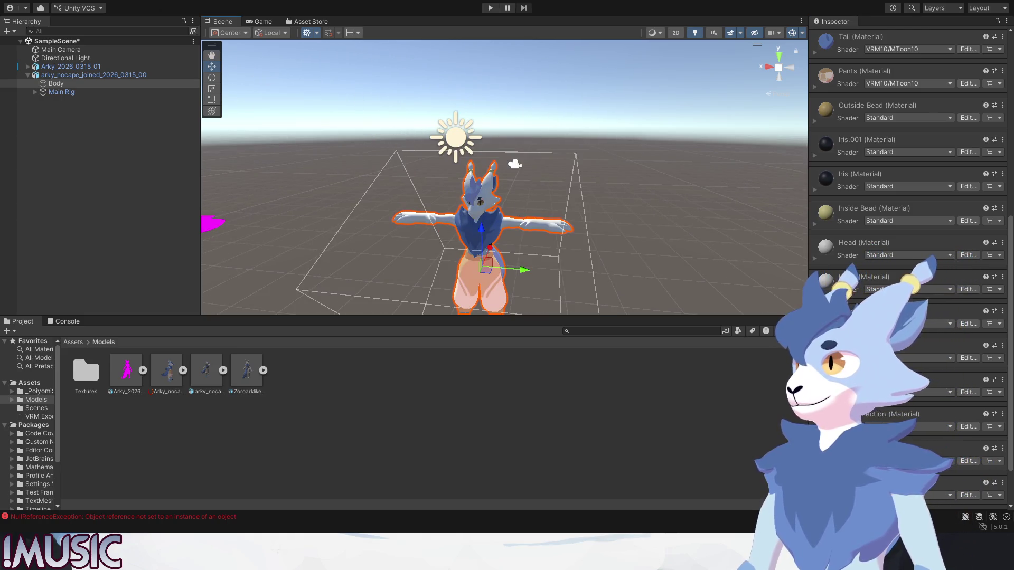
key(ctrl+s)
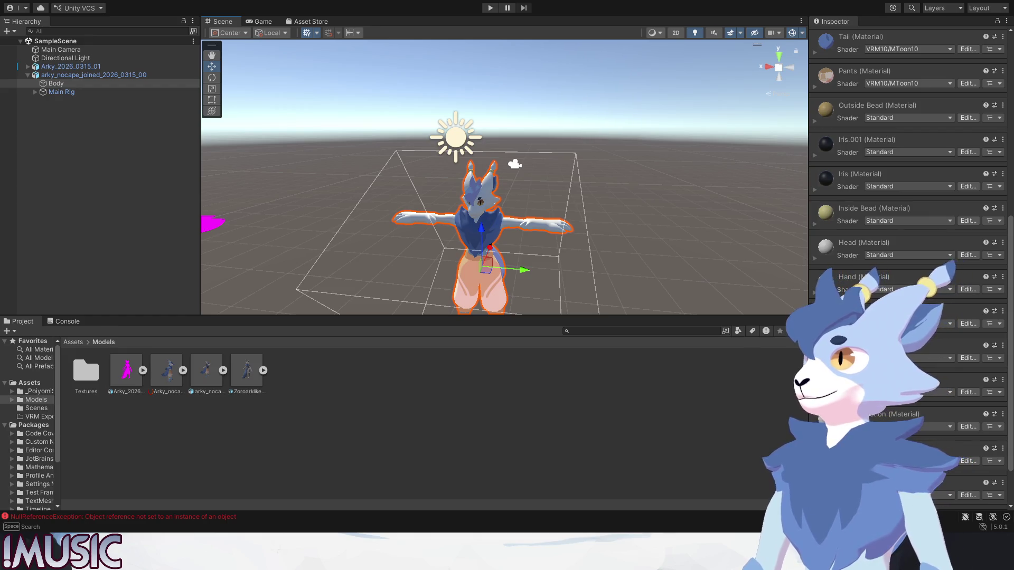
key(ctrl+s)
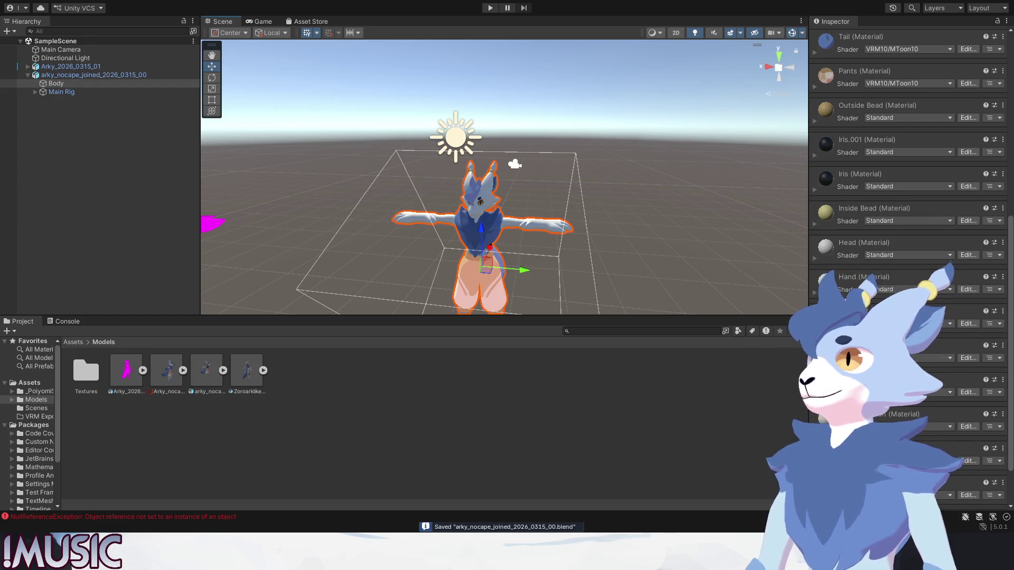